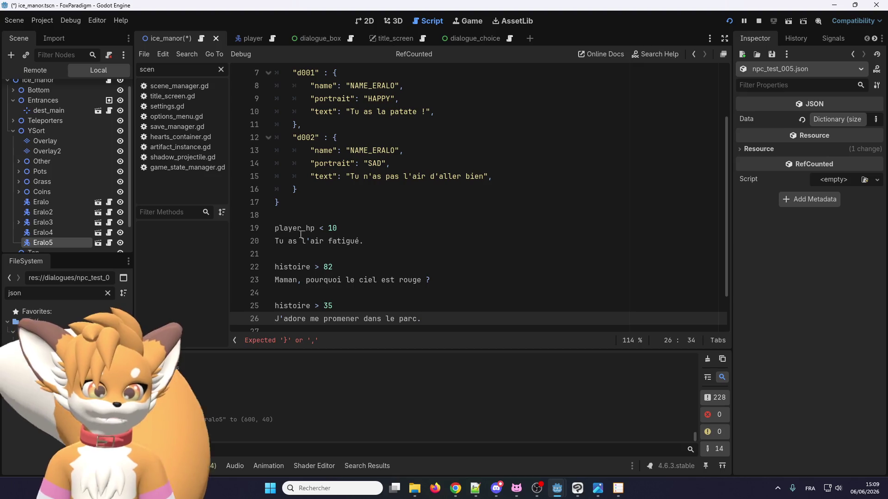
# Step: Delete the jump_if and jump_else lines from the start block
pyautogui.scroll(2, 301, 265)
pyautogui.scroll(-2, 301, 271)
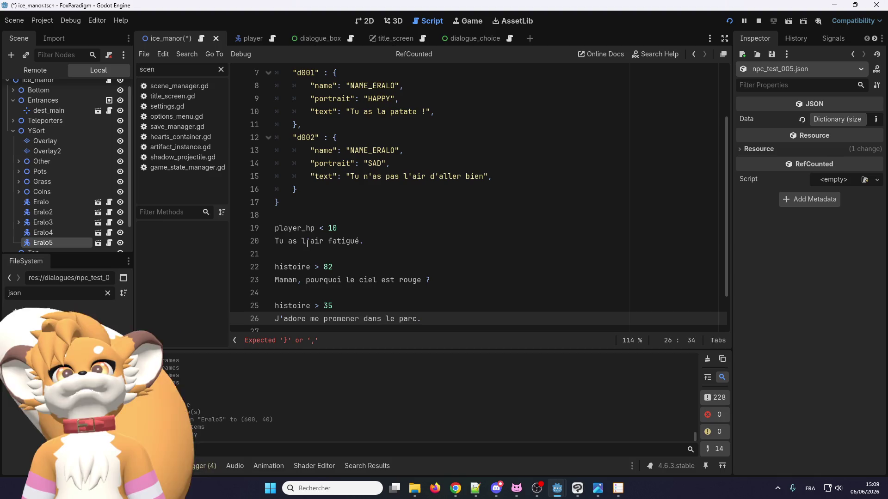
pyautogui.scroll(2, 312, 253)
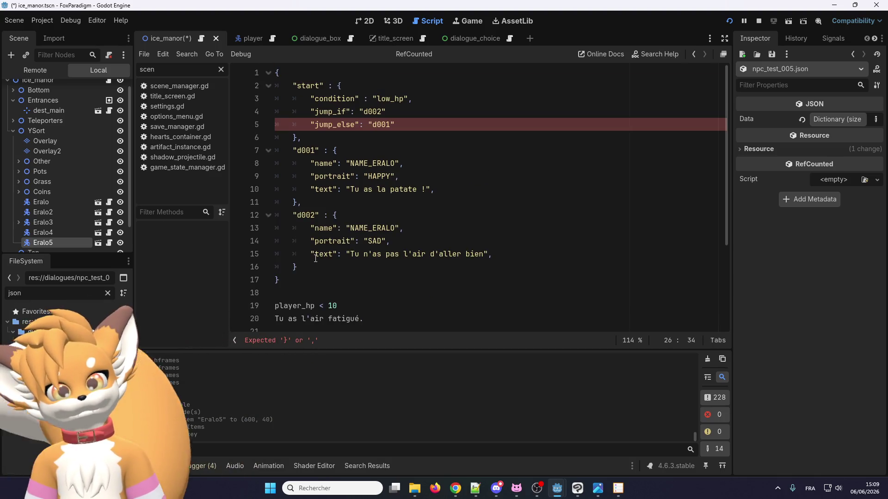
pyautogui.scroll(-2, 315, 258)
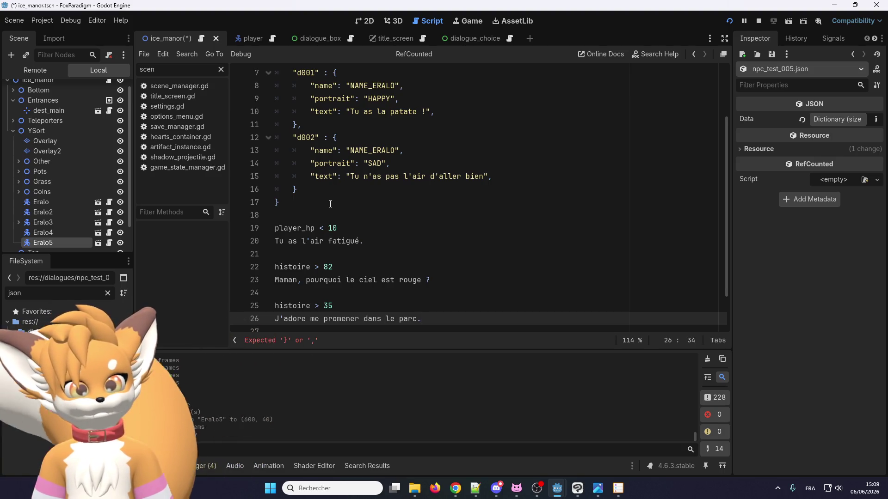
pyautogui.scroll(2, 329, 210)
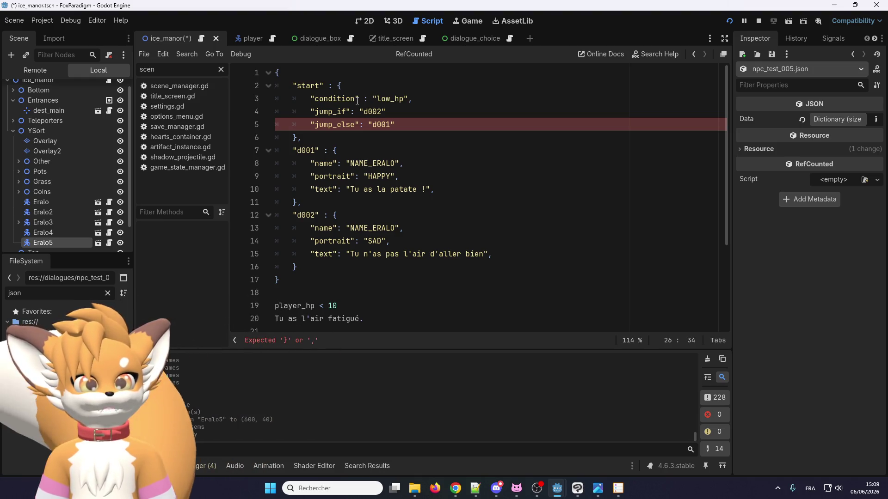
pyautogui.click(357, 100)
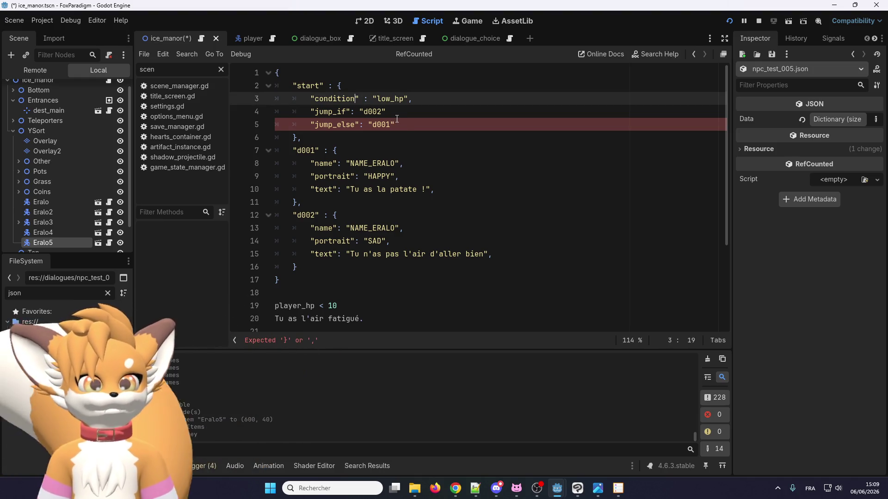
pyautogui.click(406, 124)
pyautogui.moveTo(406, 124); pyautogui.dragTo(413, 98)
pyautogui.press('BackSpace')
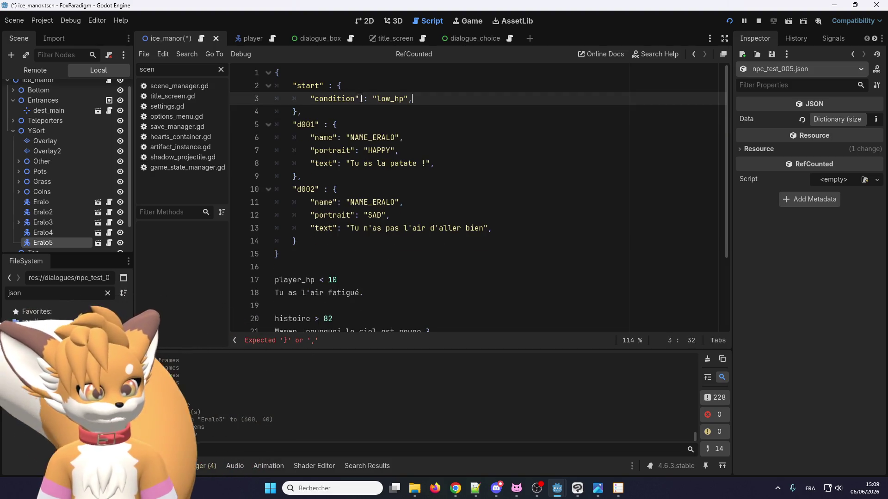
# Step: Rename condition to conditions and make it a [ ] list with "low_hp" on its own line
pyautogui.write('s')
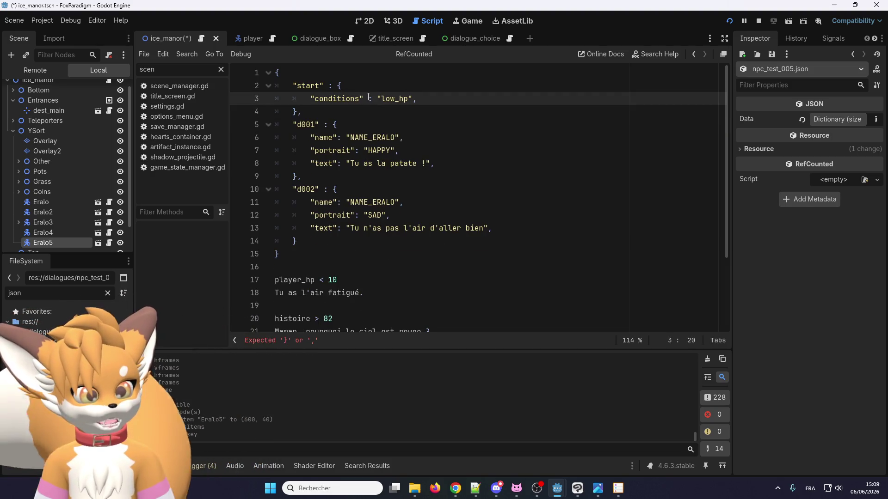
pyautogui.click(370, 98)
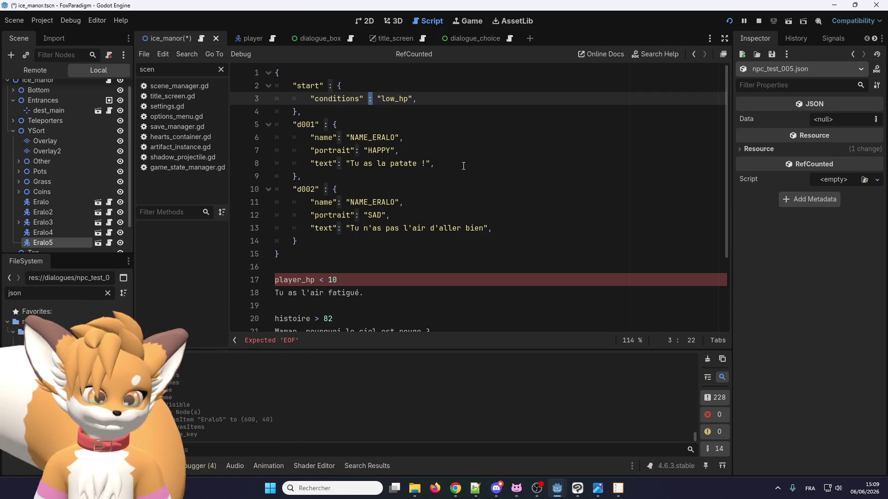
pyautogui.press('Delete')
pyautogui.press('Delete')
pyautogui.write('[')
pyautogui.press('Return')
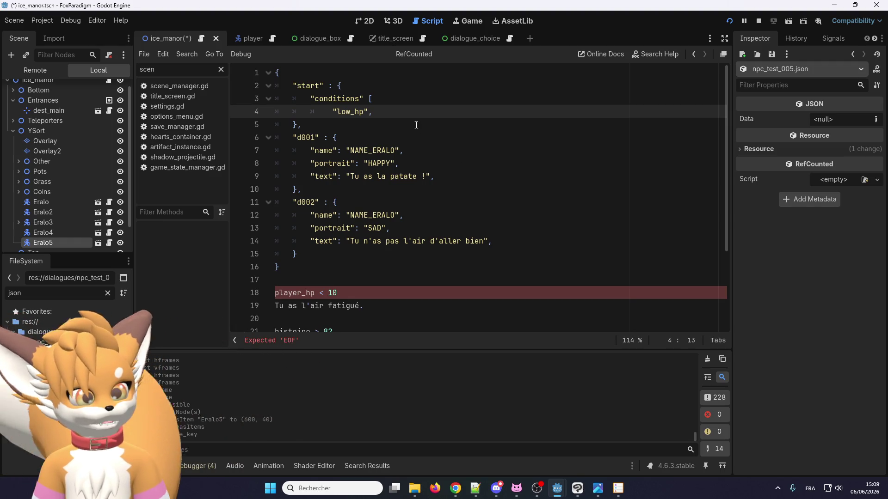
pyautogui.press('BackSpace')
pyautogui.press('Return')
pyautogui.press('Return')
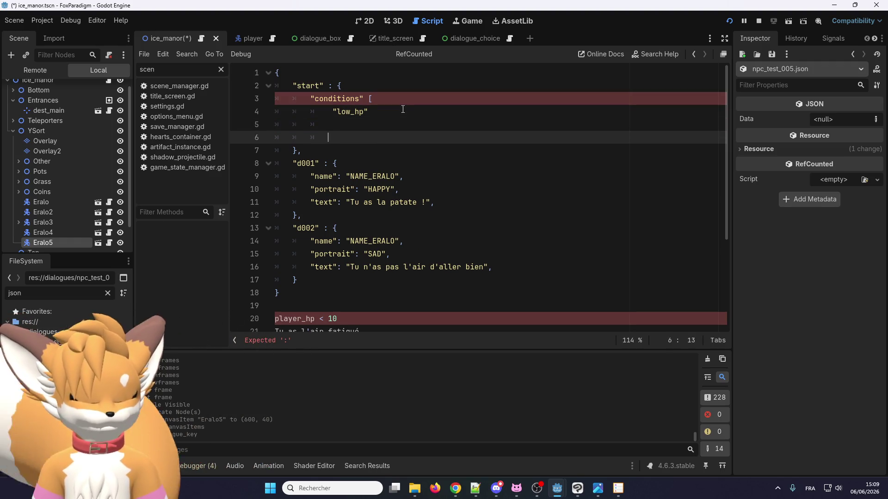
pyautogui.write(']')
pyautogui.press('Left')
pyautogui.press('BackSpace')
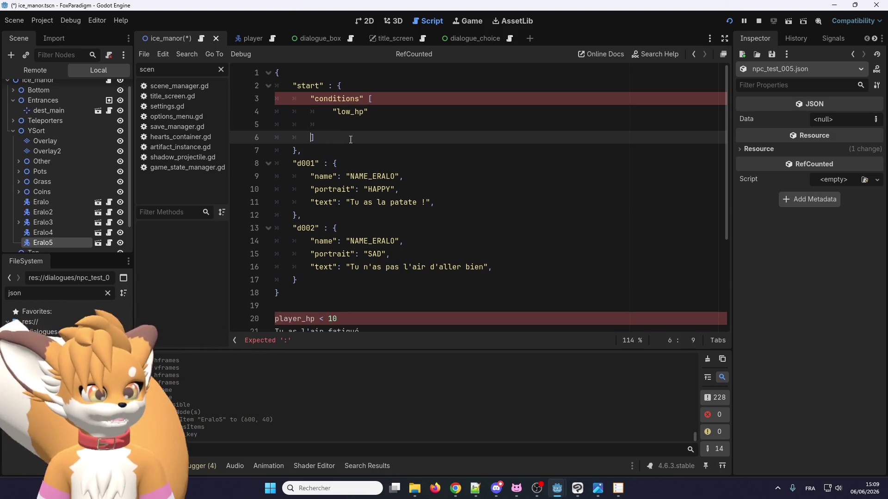
pyautogui.click(376, 113)
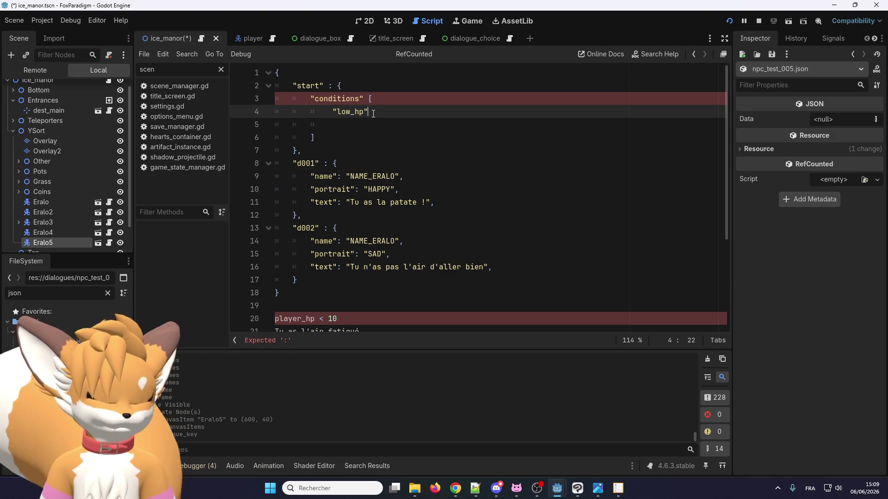
# Step: Review the plain-text player_hp condition line below the JSON
pyautogui.scroll(-2, 331, 231)
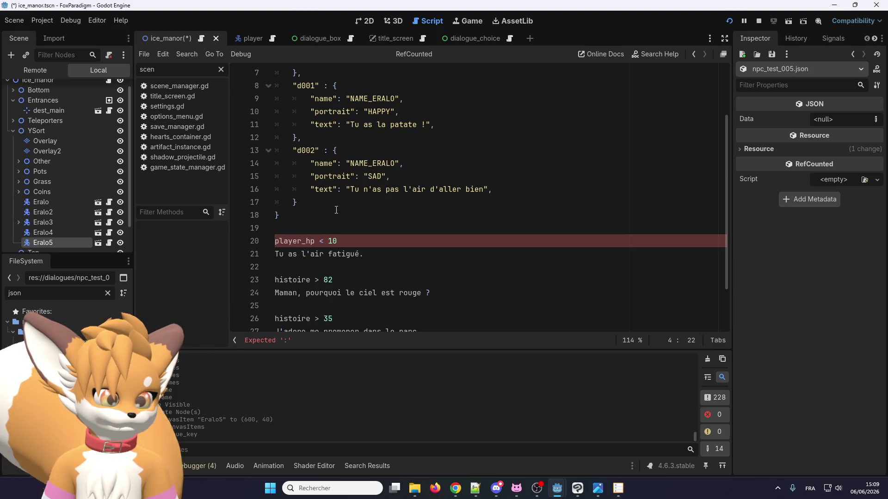
pyautogui.scroll(1, 331, 232)
pyautogui.click(302, 280)
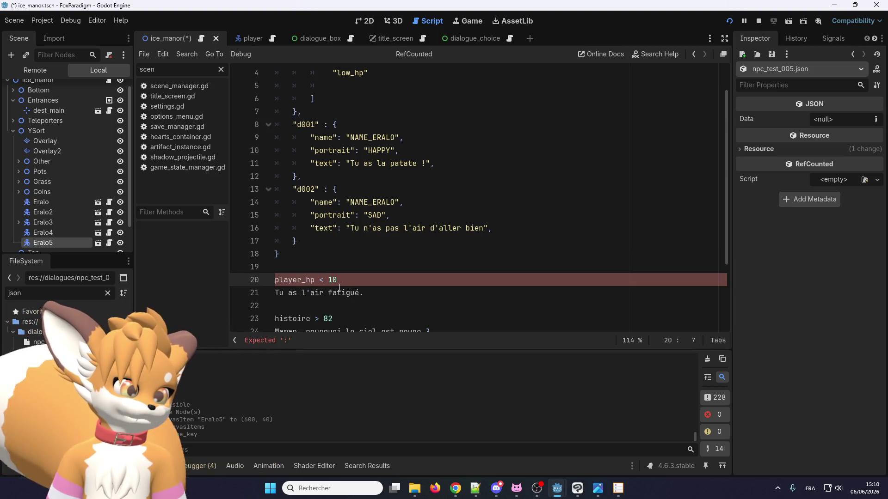
pyautogui.moveTo(359, 293); pyautogui.dragTo(275, 293)
pyautogui.scroll(1, 396, 136)
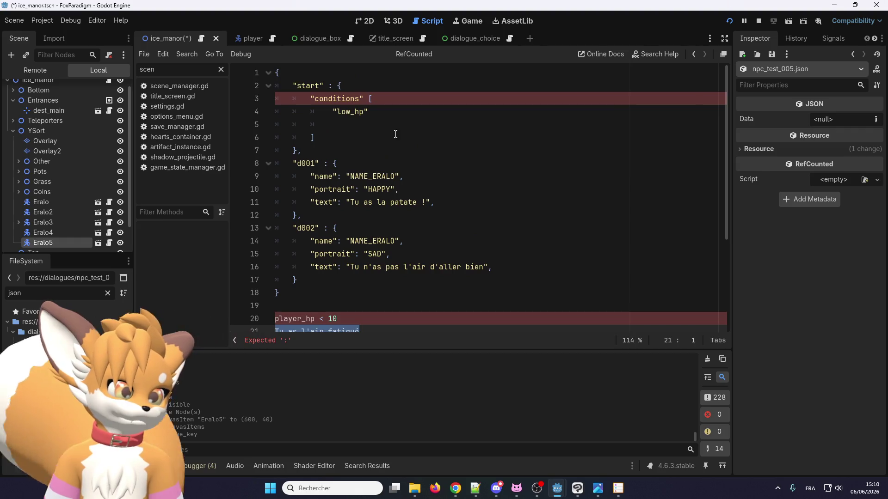
pyautogui.click(382, 113)
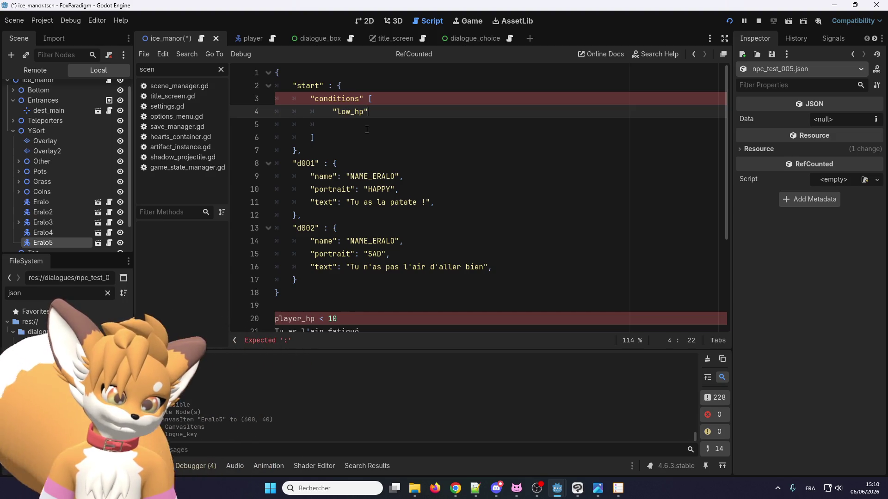
# Step: Pair "low_hp" with "d001" by copying the d001 id into the conditions entry
pyautogui.write(', "')
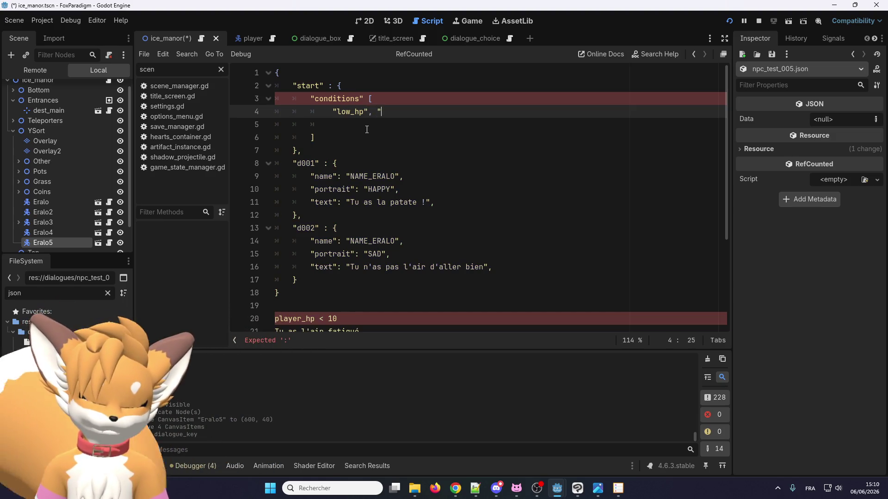
pyautogui.click(301, 162)
pyautogui.doubleClick(305, 163)
pyautogui.hotkey('ctrl', 'c')
pyautogui.click(399, 113)
pyautogui.hotkey('ctrl', 'v')
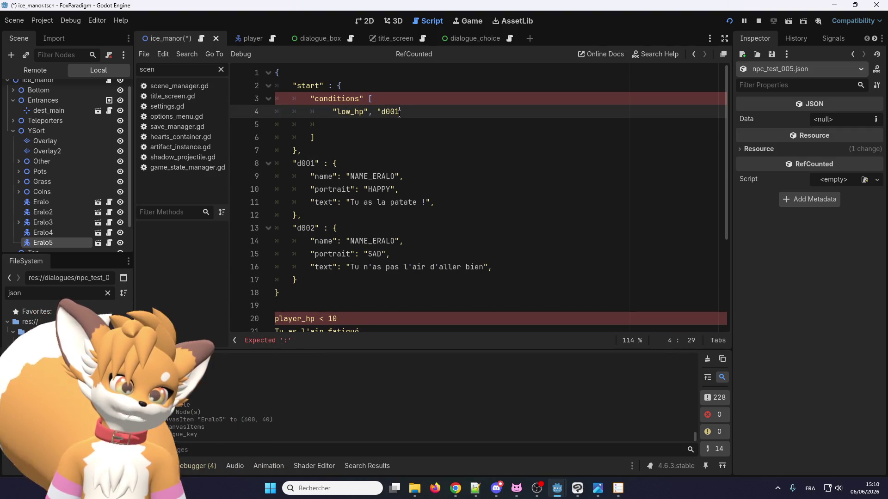
pyautogui.write('"')
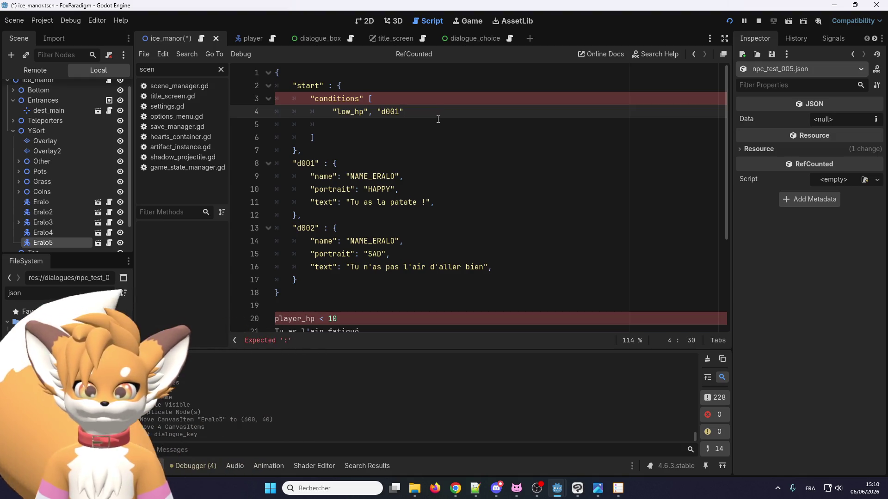
pyautogui.click(383, 120)
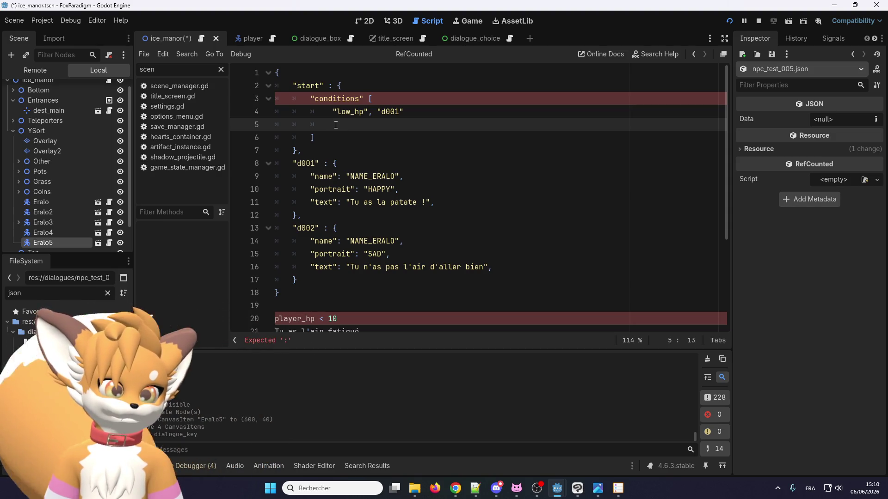
pyautogui.click(409, 113)
pyautogui.write(',')
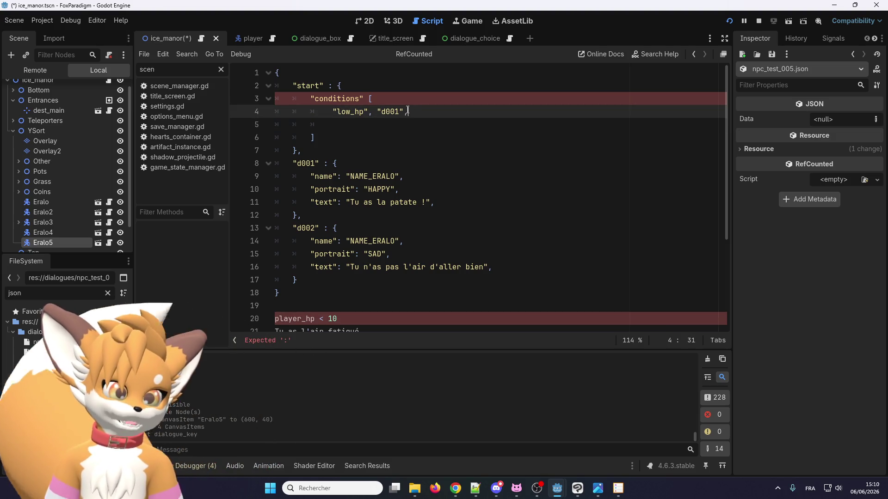
# Step: Duplicate the "low_hp", "d001" line twice to make three list entries
pyautogui.scroll(-2, 307, 278)
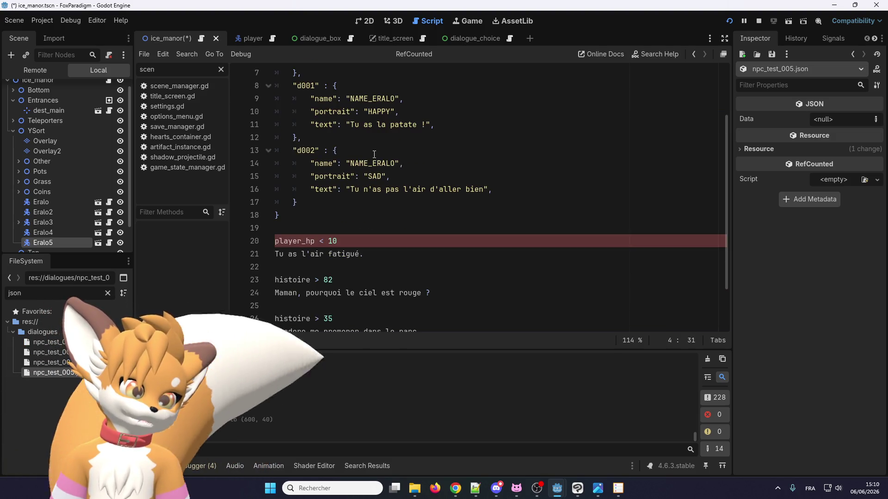
pyautogui.doubleClick(290, 279)
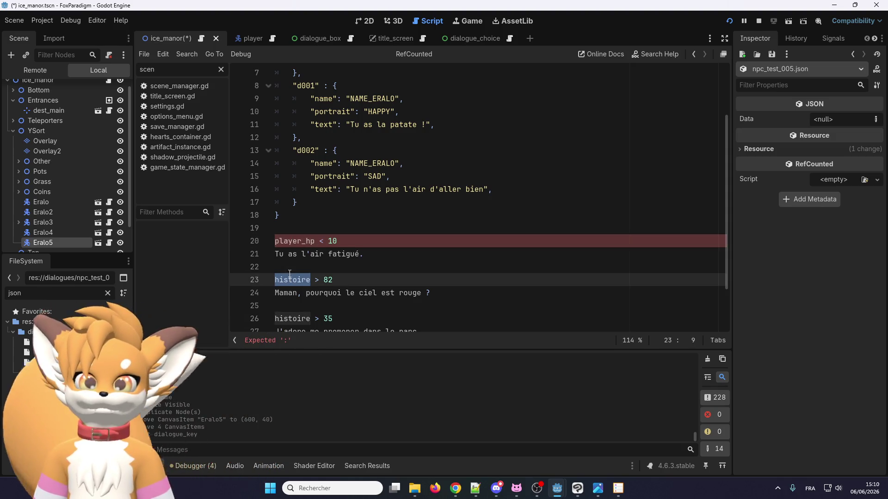
pyautogui.scroll(2, 387, 213)
pyautogui.click(420, 111)
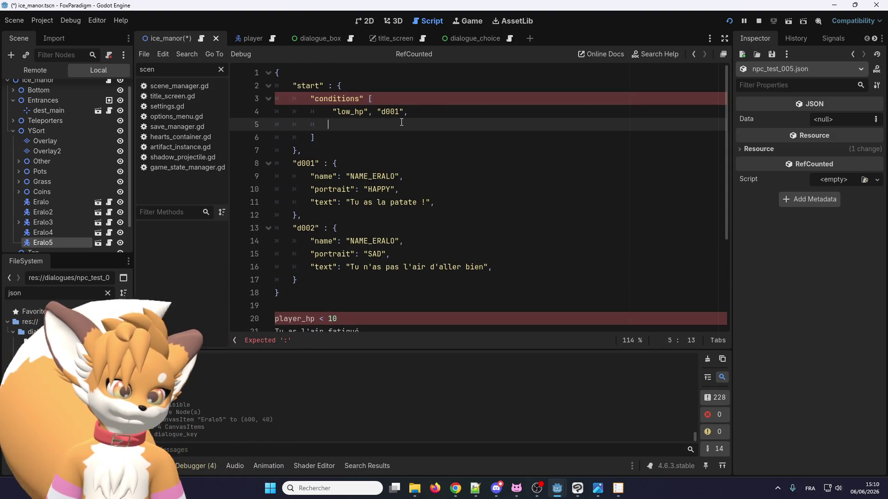
pyautogui.hotkey('ctrl', 'shift', 'd')
pyautogui.hotkey('ctrl', 'shift', 'd')
pyautogui.scroll(-2, 379, 179)
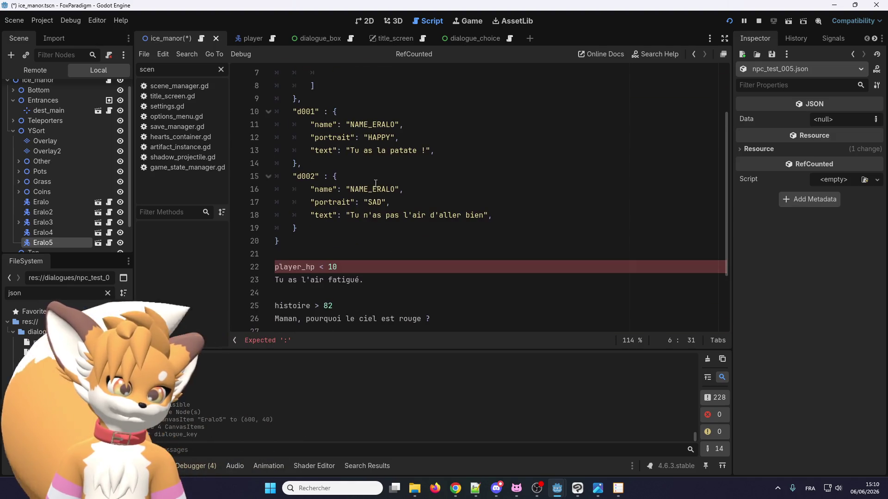
pyautogui.doubleClick(319, 263)
pyautogui.scroll(2, 362, 171)
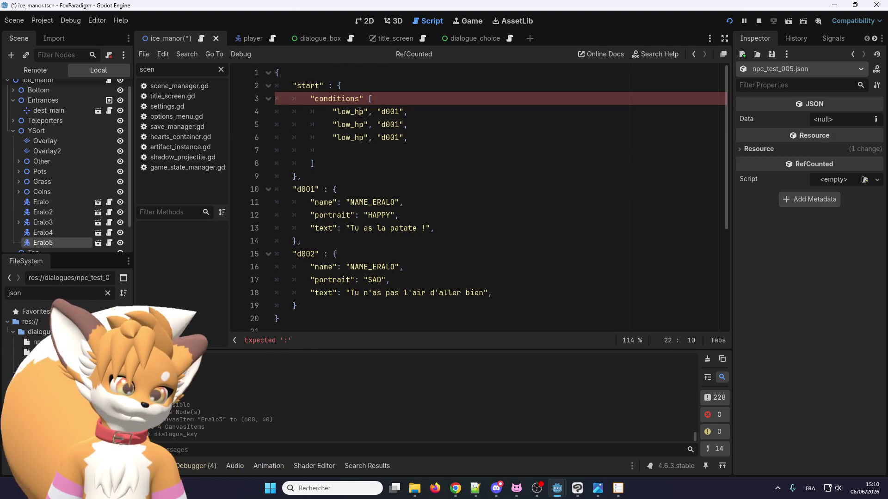
pyautogui.scroll(-3, 362, 171)
pyautogui.scroll(-2, 362, 171)
pyautogui.doubleClick(296, 227)
pyautogui.scroll(4, 357, 123)
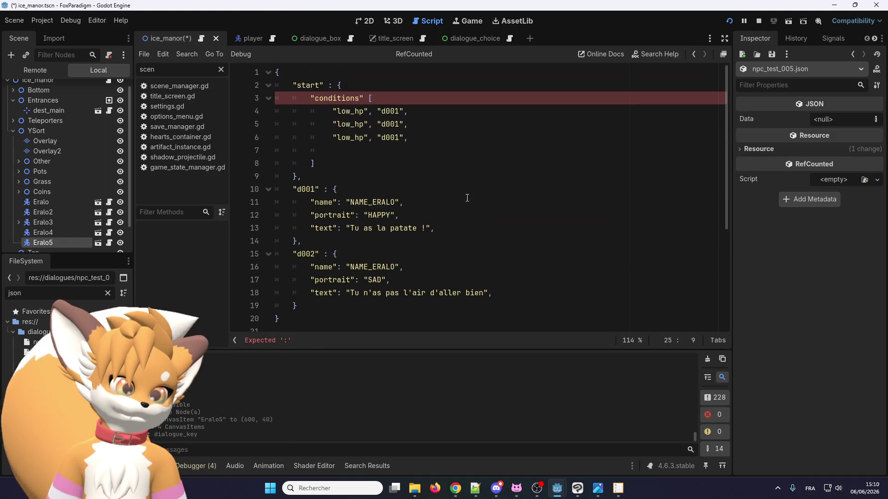
# Step: Rename the second and third entries' keys to histoire_82 and histoire_35
pyautogui.doubleClick(357, 122)
pyautogui.hotkey('ctrl', 'v')
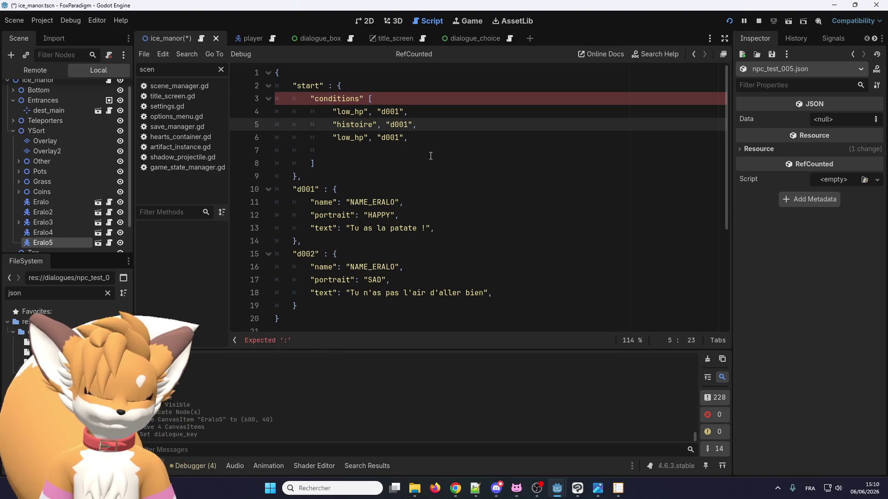
pyautogui.write('_82')
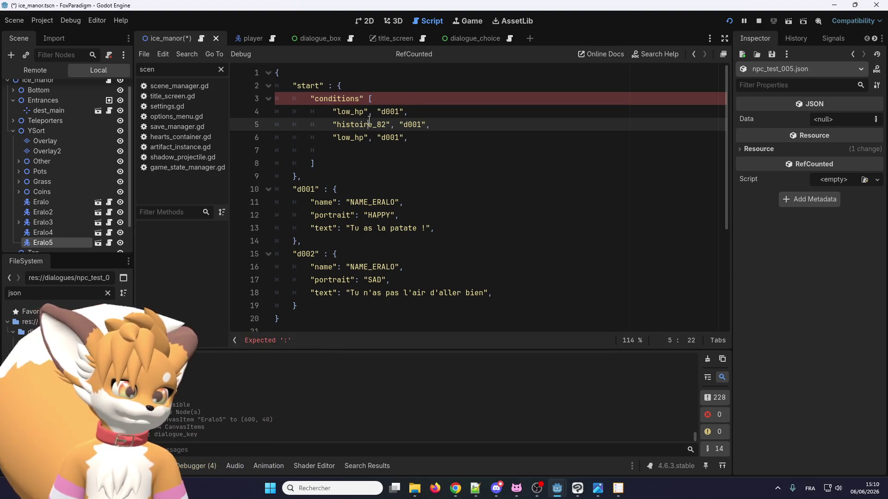
pyautogui.doubleClick(370, 124)
pyautogui.hotkey('ctrl', 'c')
pyautogui.doubleClick(350, 138)
pyautogui.hotkey('ctrl', 'v')
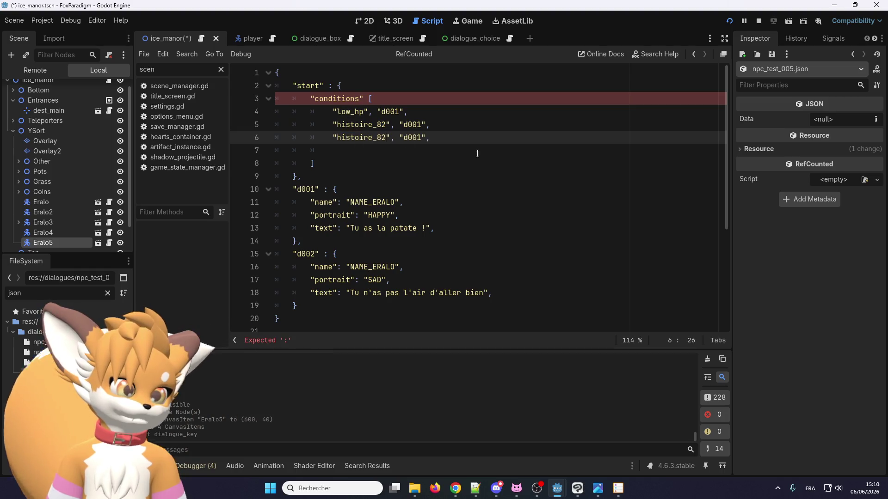
pyautogui.press('BackSpace')
pyautogui.press('BackSpace')
pyautogui.write('35')
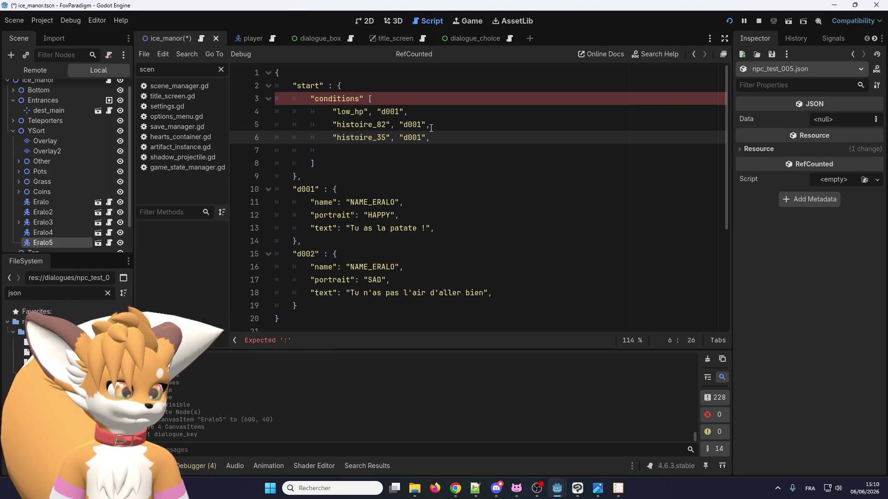
# Step: Change the ids on lines 5 and 6 to d002 and d003
pyautogui.click(424, 125)
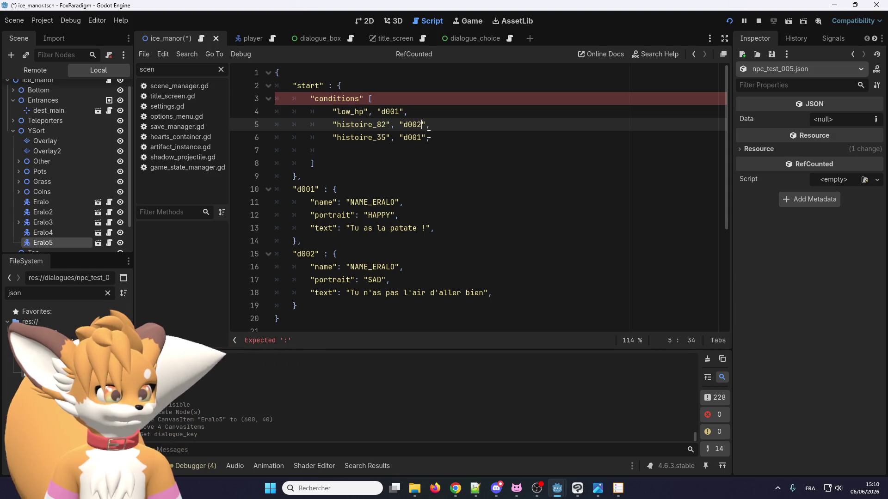
pyautogui.press('BackSpace')
pyautogui.write('2')
pyautogui.press('Down')
pyautogui.press('BackSpace')
pyautogui.write('3')
# Step: Cut the stray note lines below the JSON
pyautogui.scroll(-5, 462, 208)
pyautogui.moveTo(485, 280); pyautogui.dragTo(275, 180)
pyautogui.hotkey('ctrl', 'x')
pyautogui.click(353, 141)
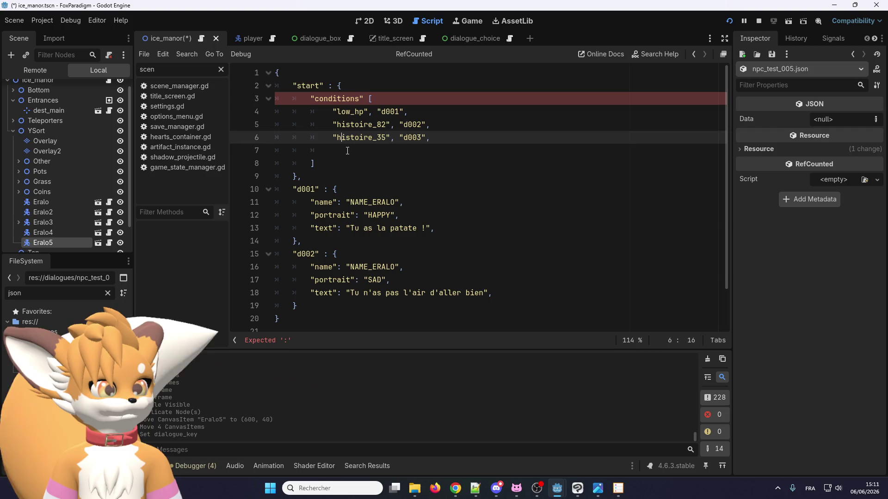
# Step: Remove the blank line in the list, add ':' after "conditions", and delete the stray brace
pyautogui.press('Down')
pyautogui.press('BackSpace')
pyautogui.press('BackSpace')
pyautogui.press('BackSpace')
pyautogui.press('BackSpace')
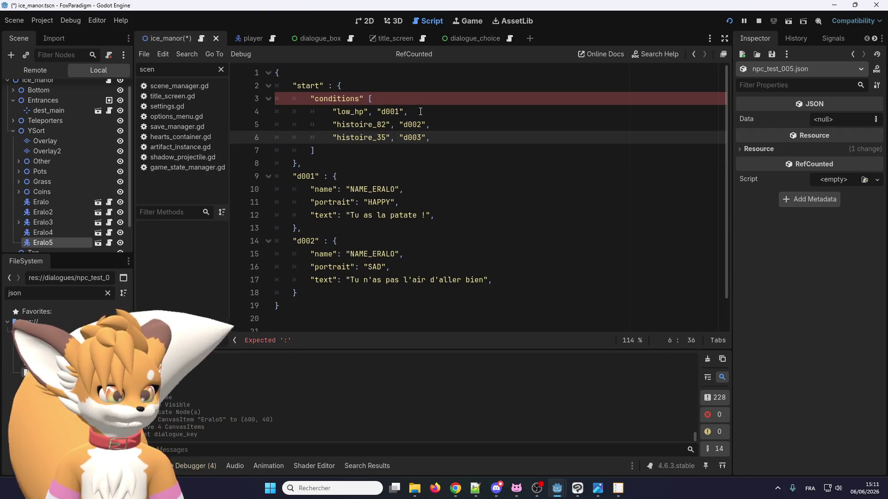
pyautogui.click(378, 101)
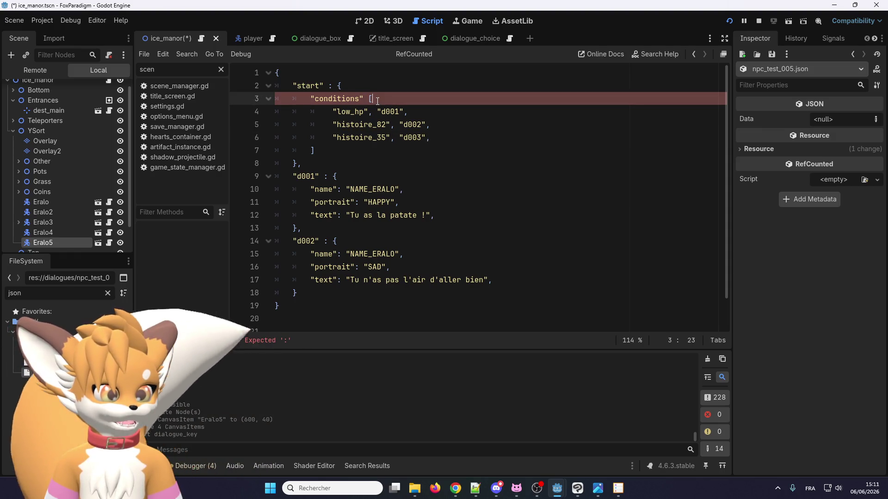
pyautogui.click(333, 111)
pyautogui.write('{')
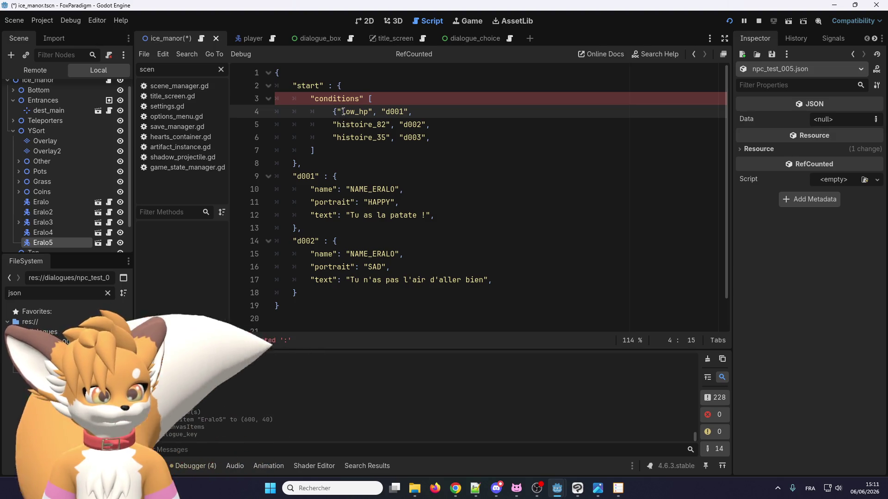
pyautogui.click(370, 99)
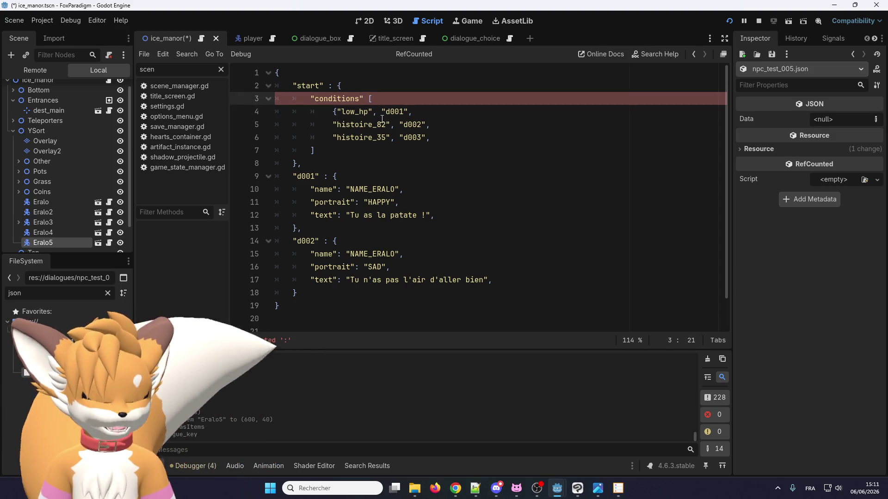
pyautogui.write(':')
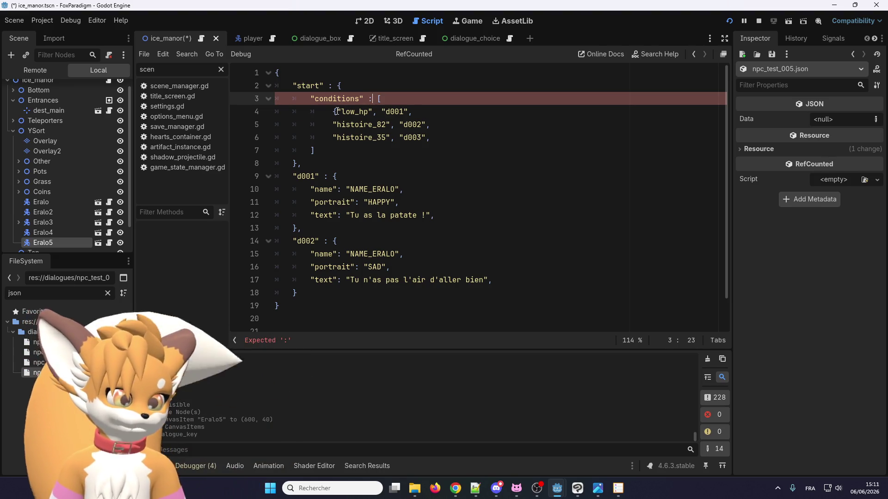
pyautogui.click(337, 112)
pyautogui.press('BackSpace')
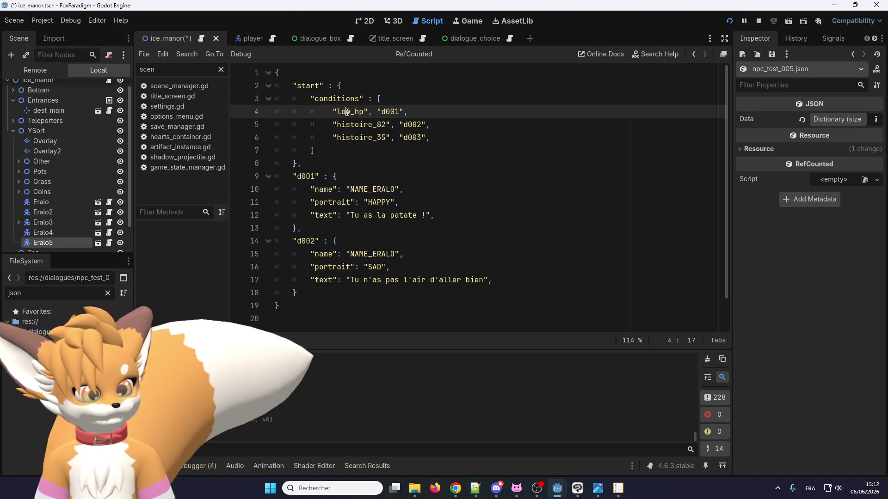
# Step: Select the whole conditions block on lines 3 onward
pyautogui.doubleClick(345, 114)
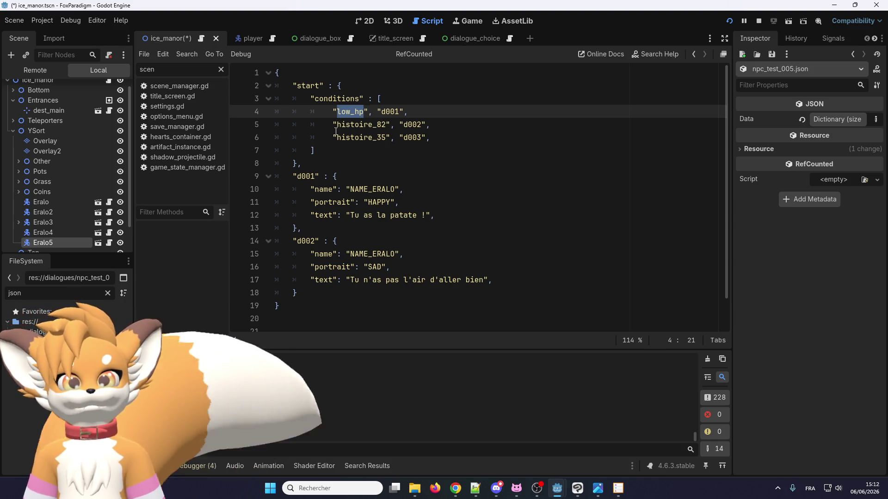
pyautogui.click(330, 101)
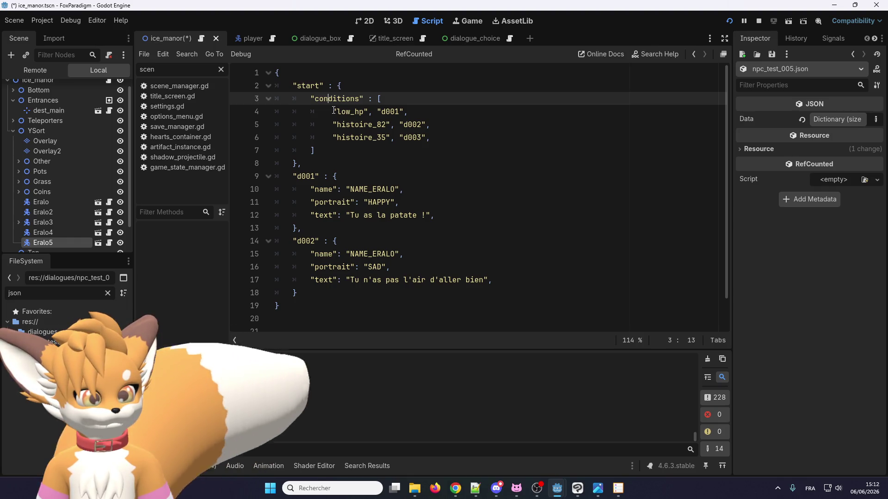
pyautogui.click(402, 101)
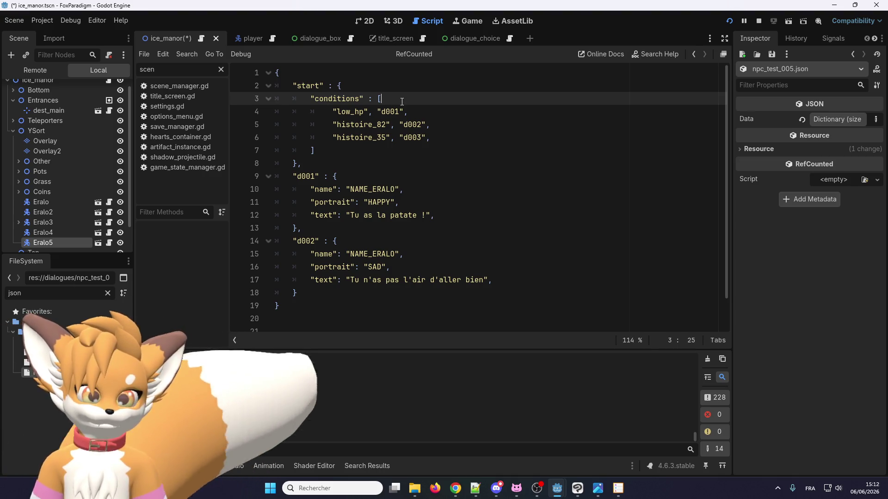
pyautogui.moveTo(316, 151); pyautogui.dragTo(309, 95)
# Step: Paste a copy of the conditions block below the JSON, replacing its entries with {}
pyautogui.scroll(-1, 343, 155)
pyautogui.click(352, 323)
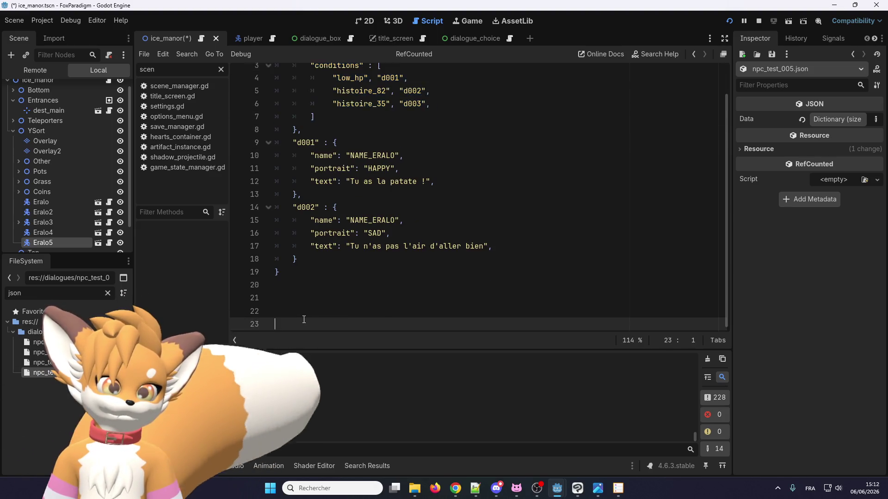
pyautogui.hotkey('ctrl', 'v')
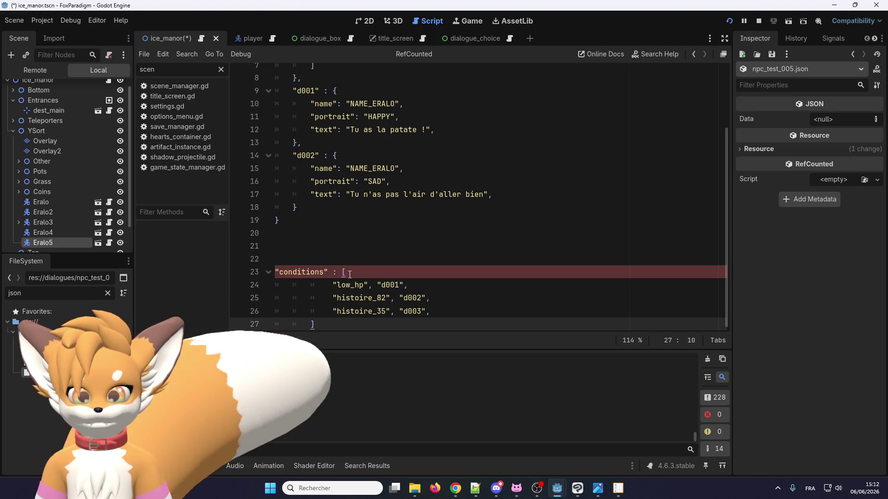
pyautogui.moveTo(431, 312); pyautogui.dragTo(334, 283)
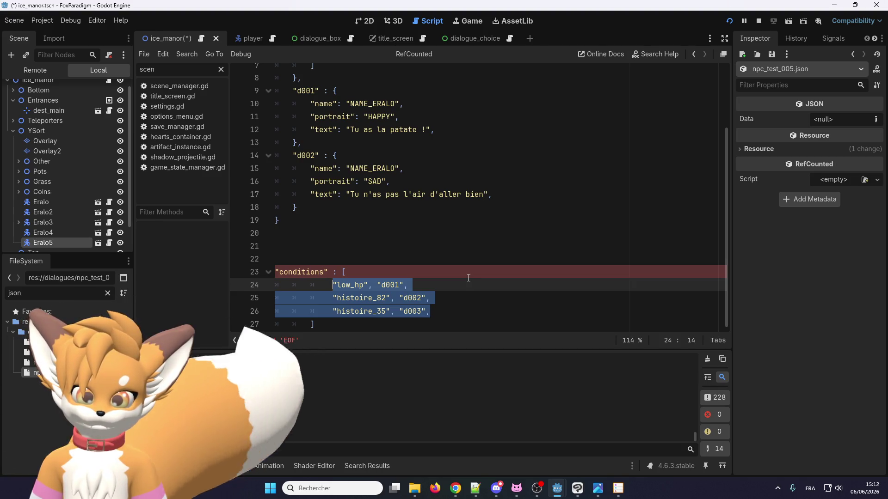
pyautogui.write('{}')
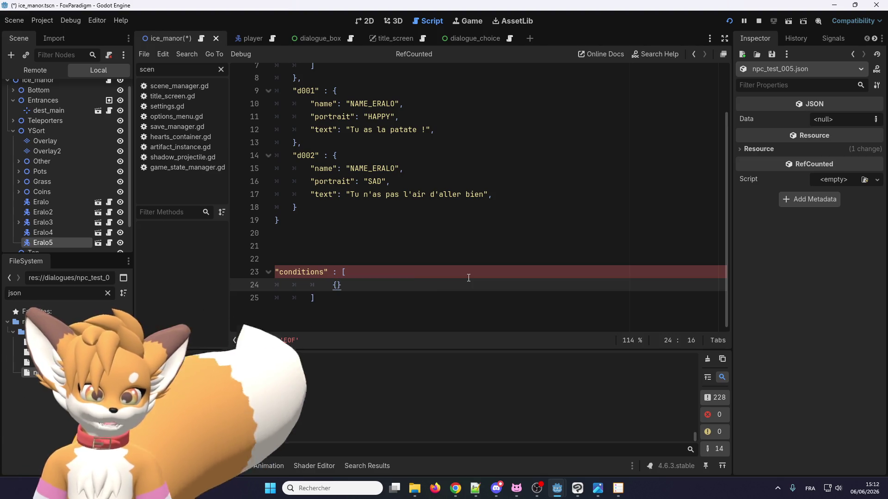
# Step: Fill the braces with "condition_1" : "jump_001", fixing the consition_1 typo
pyautogui.scroll(2, 369, 208)
pyautogui.scroll(-2, 287, 170)
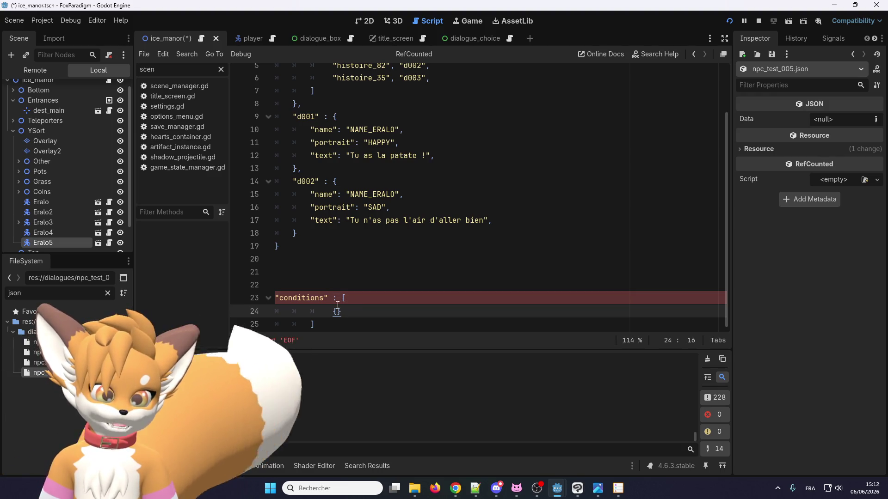
pyautogui.click(328, 182)
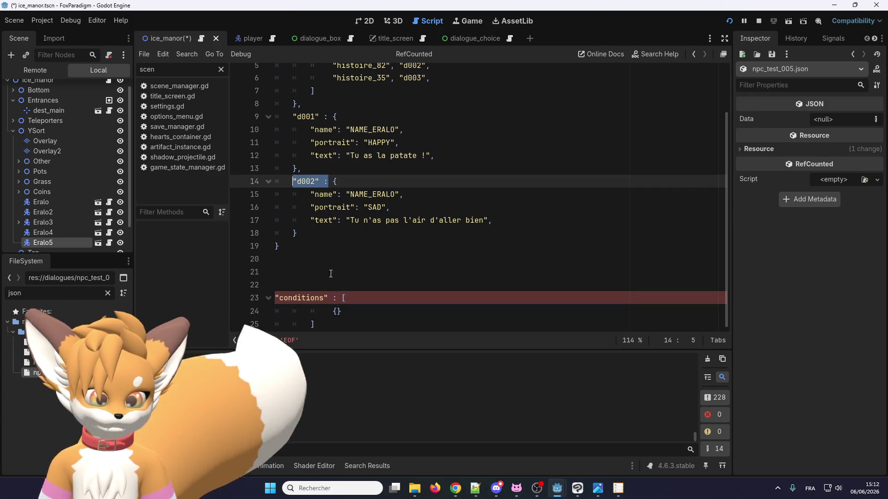
pyautogui.click(337, 312)
pyautogui.write('"co')
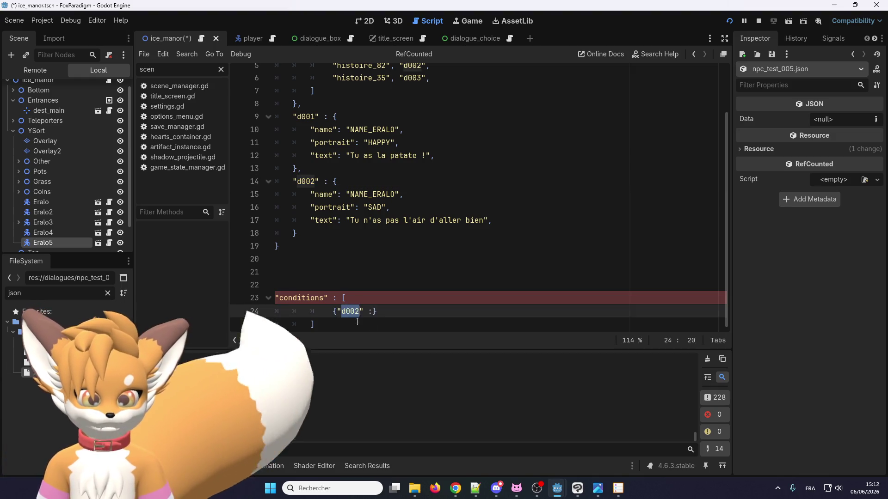
pyautogui.write('nsition')
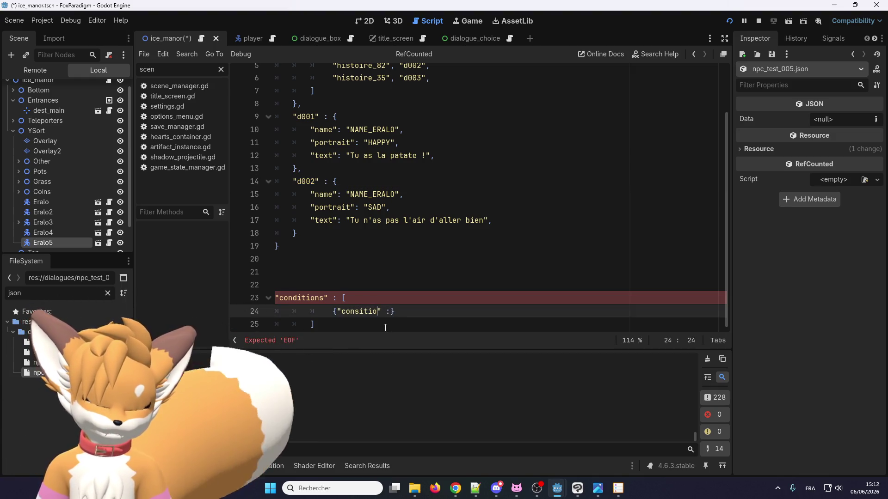
pyautogui.write('_1"')
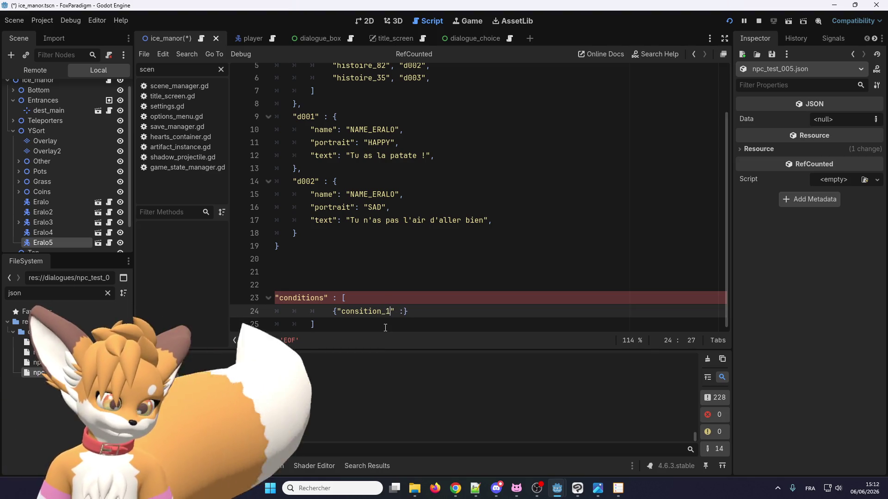
pyautogui.write(' : "jump_')
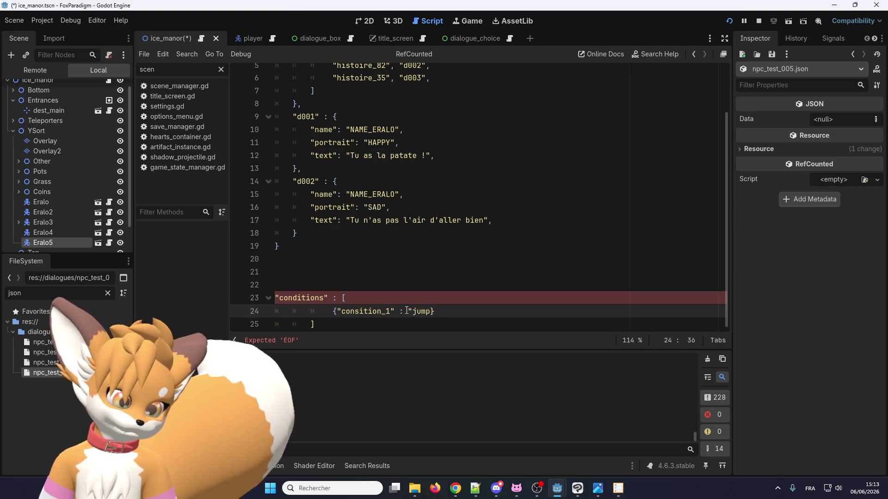
pyautogui.write('001"')
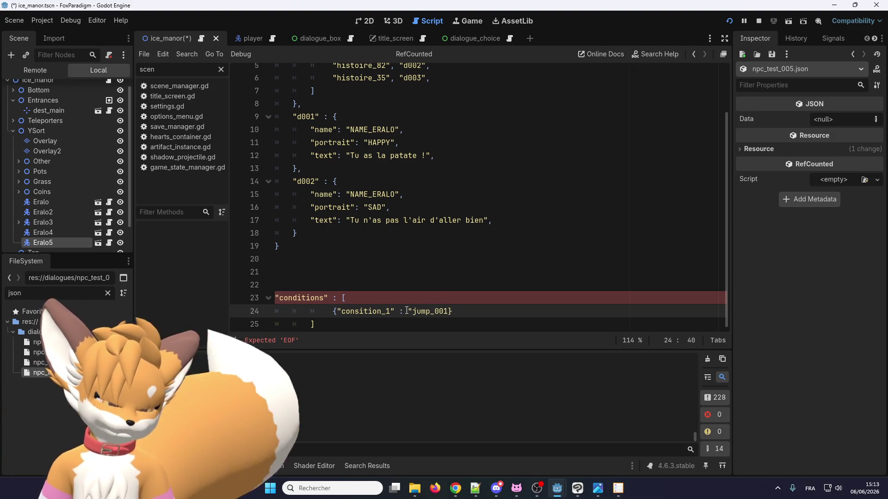
pyautogui.click(360, 312)
pyautogui.press('BackSpace')
pyautogui.write('d')
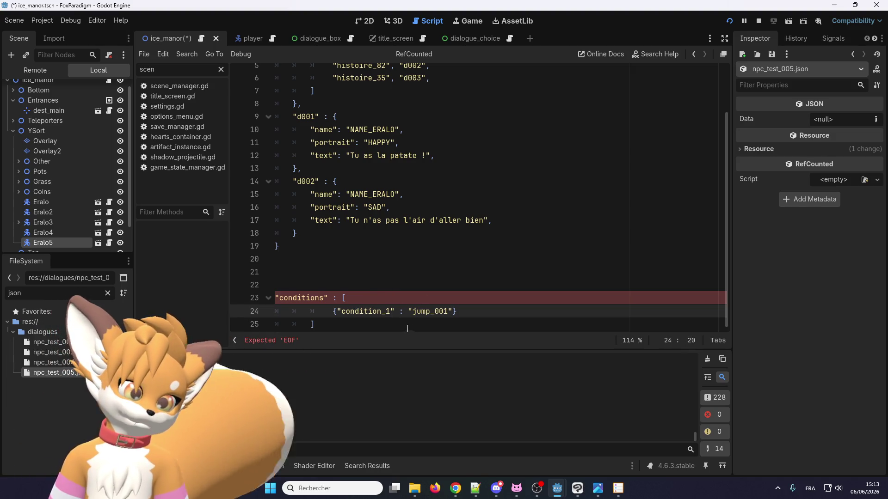
# Step: Select the new condition_1 object, then return to the low_hp entry on line 4
pyautogui.moveTo(457, 311); pyautogui.dragTo(324, 310)
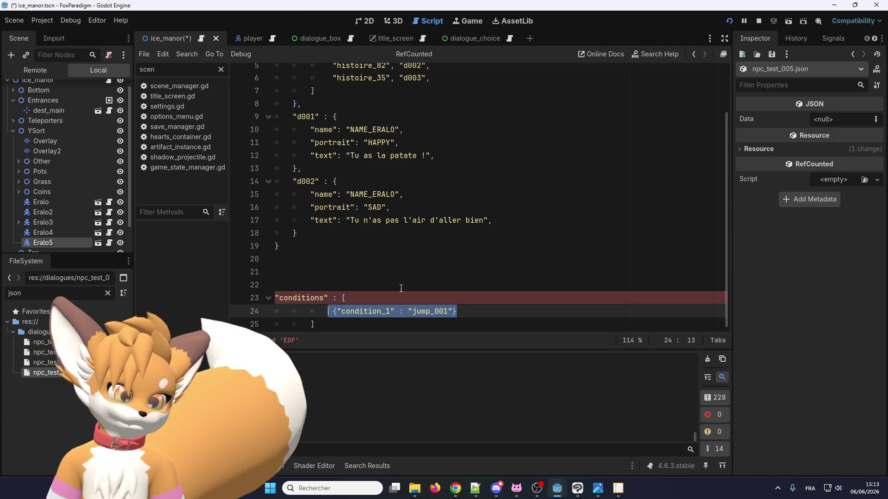
pyautogui.scroll(2, 325, 311)
pyautogui.scroll(-2, 363, 301)
pyautogui.press('Up')
pyautogui.press('Up')
pyautogui.click(377, 311)
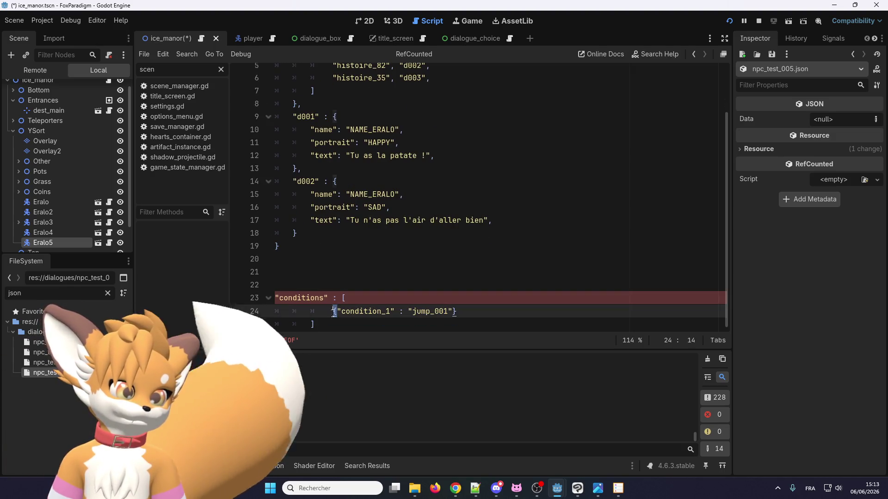
pyautogui.scroll(2, 348, 105)
pyautogui.click(331, 111)
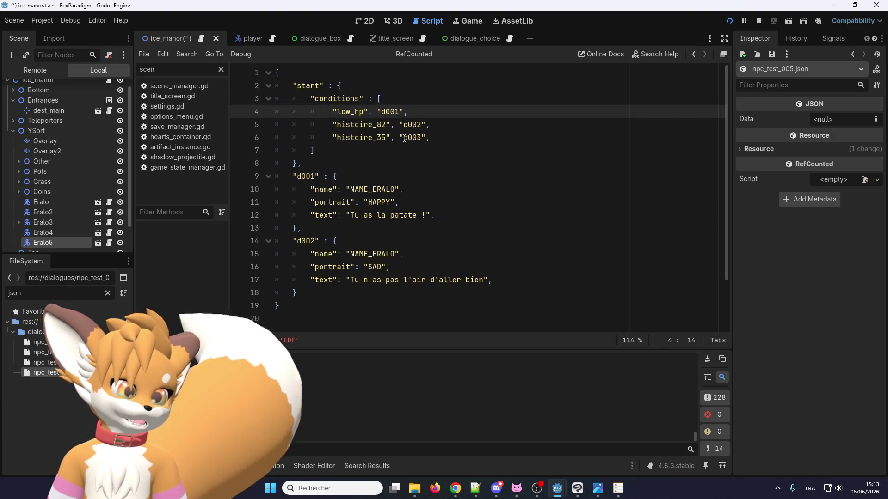
# Step: Turn the first entry into the object {"low_hp" : "d001"}
pyautogui.write('{')
pyautogui.scroll(-2, 351, 116)
pyautogui.scroll(2, 390, 121)
pyautogui.click(378, 112)
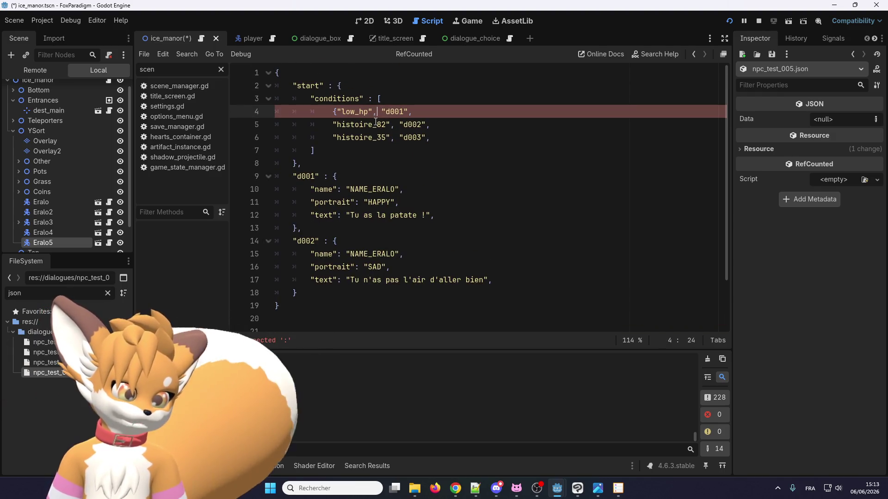
pyautogui.press('BackSpace')
pyautogui.write(':')
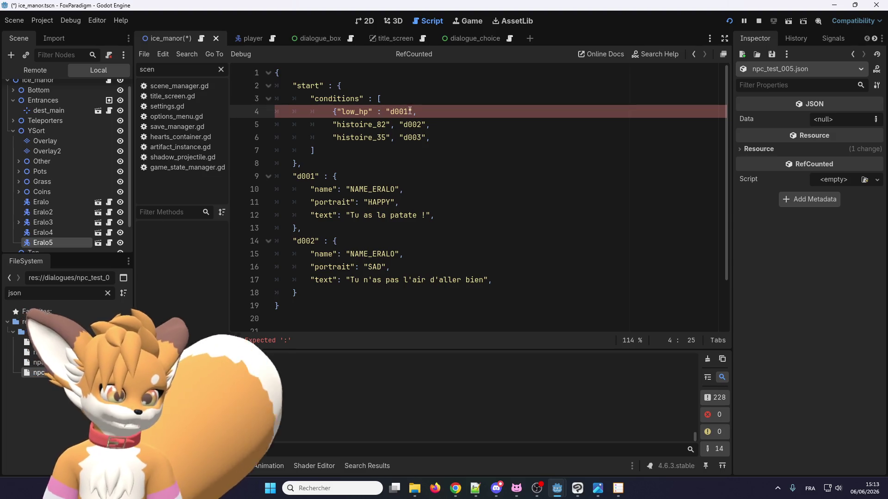
pyautogui.click(411, 112)
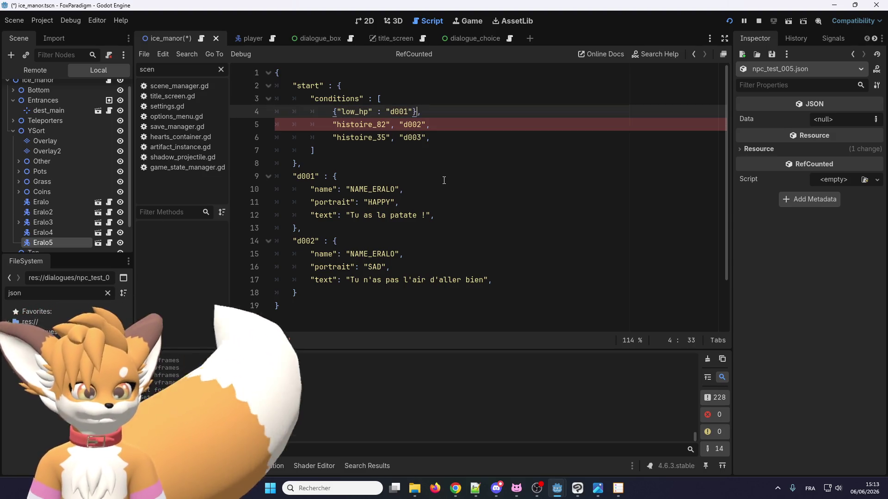
pyautogui.write('}')
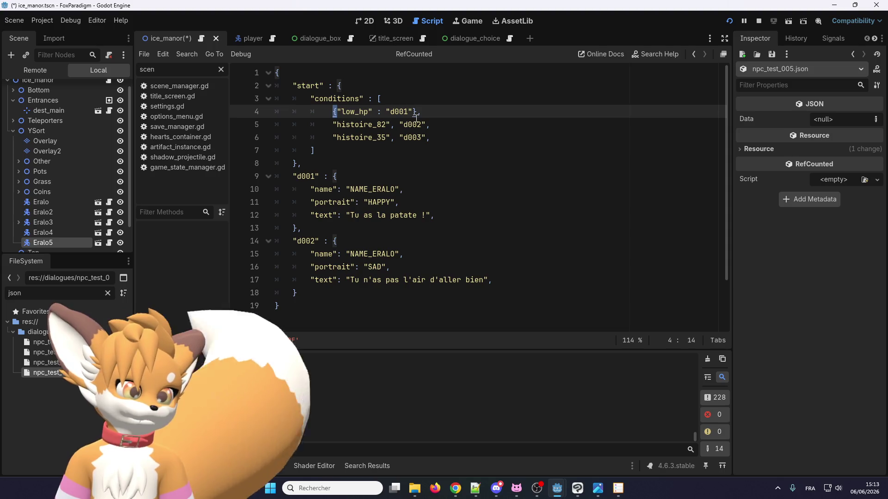
# Step: Duplicate the low_hp object with histoire_82 and histoire_35 keys, deleting the old condition lines
pyautogui.click(392, 114)
pyautogui.hotkey('ctrl', 'shift', 'd')
pyautogui.hotkey('ctrl', 'shift', 'd')
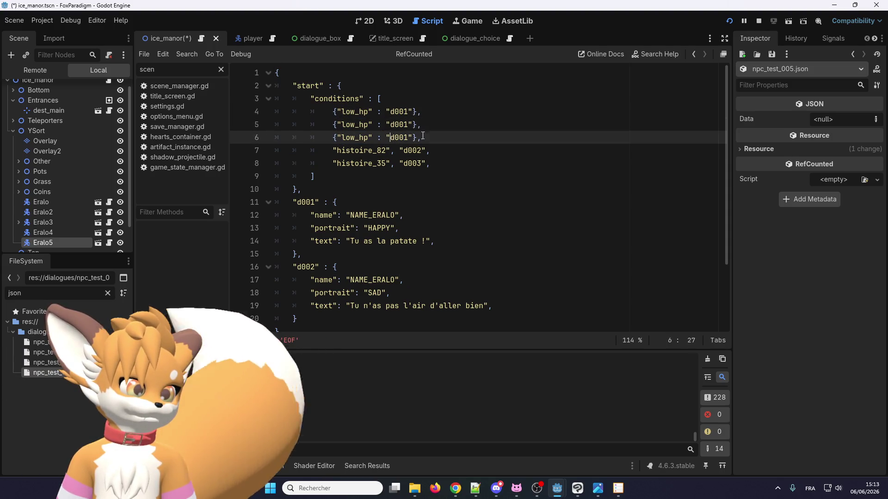
pyautogui.doubleClick(361, 150)
pyautogui.hotkey('ctrl', 'c')
pyautogui.doubleClick(355, 124)
pyautogui.hotkey('ctrl', 'v')
pyautogui.doubleClick(361, 164)
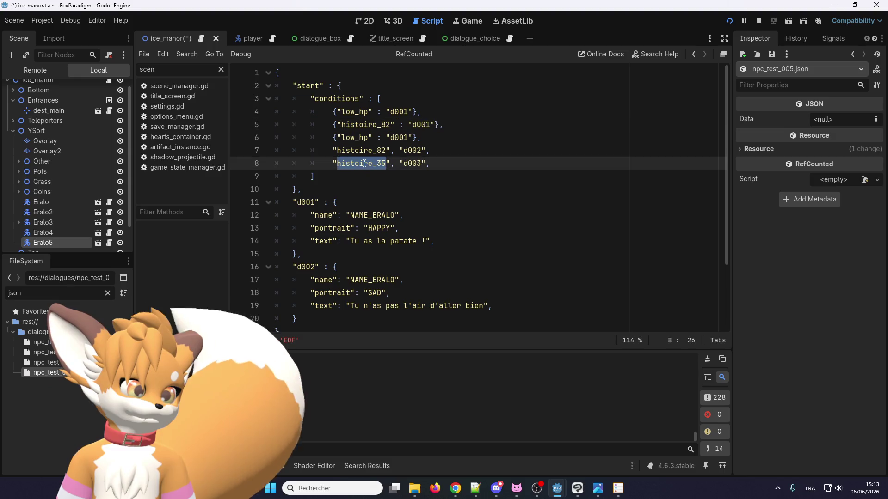
pyautogui.hotkey('ctrl', 'c')
pyautogui.doubleClick(355, 138)
pyautogui.hotkey('ctrl', 'v')
pyautogui.moveTo(431, 163); pyautogui.dragTo(313, 148)
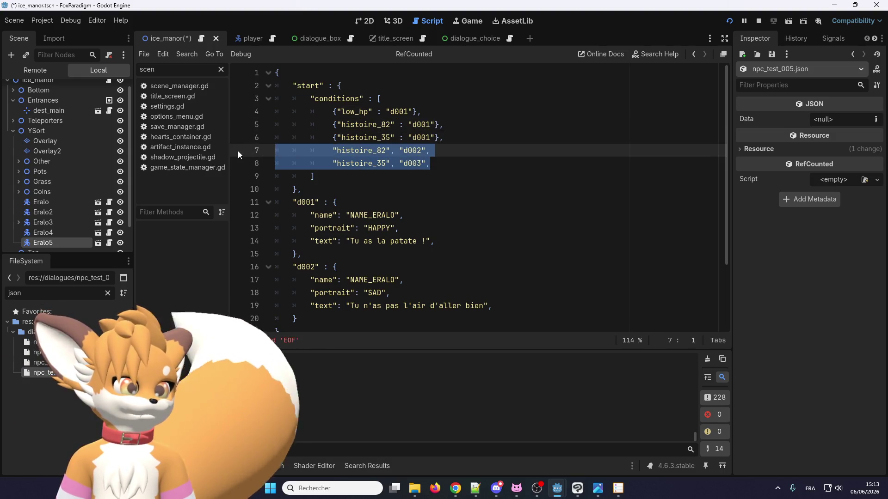
pyautogui.press('BackSpace')
pyautogui.press('BackSpace')
pyautogui.press('BackSpace')
pyautogui.press('Return')
# Step: Set the histoire_82 and histoire_35 dialogue ids to d002 and d003
pyautogui.click(431, 124)
pyautogui.press('BackSpace')
pyautogui.write('2')
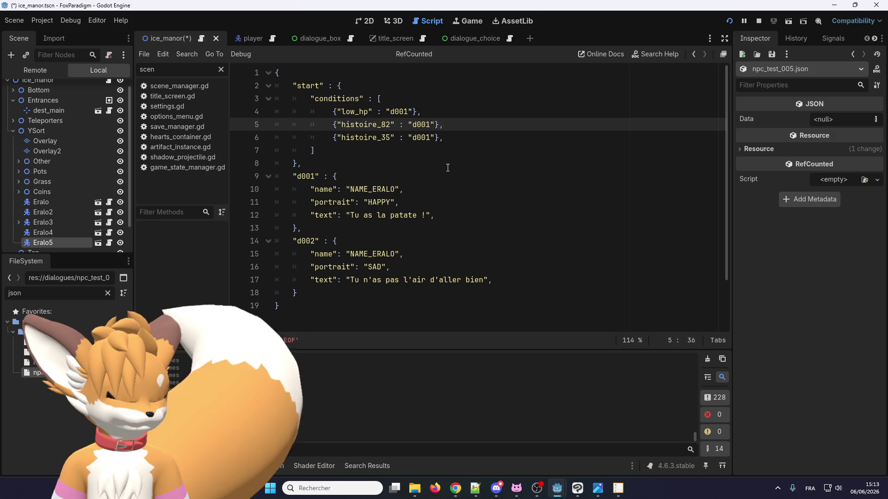
pyautogui.press('Down')
pyautogui.press('BackSpace')
pyautogui.write('3')
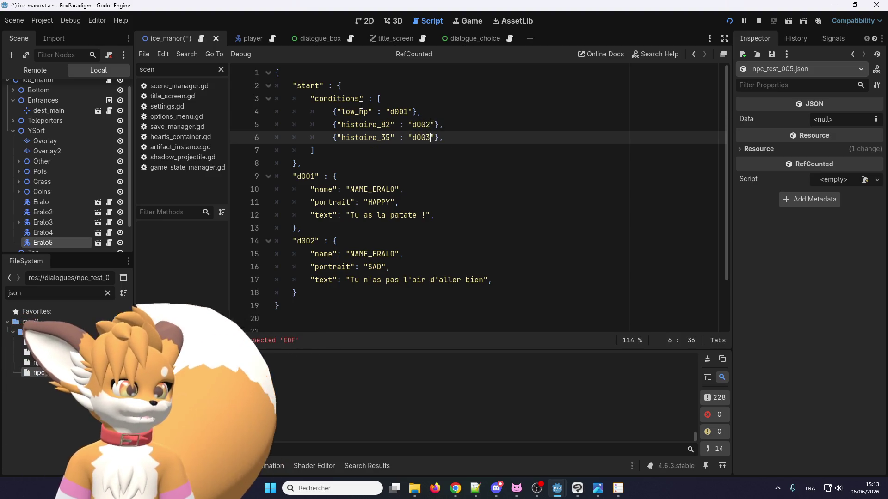
# Step: Paste a copy of the d002 dialogue block after it, then undo the paste
pyautogui.doubleClick(355, 111)
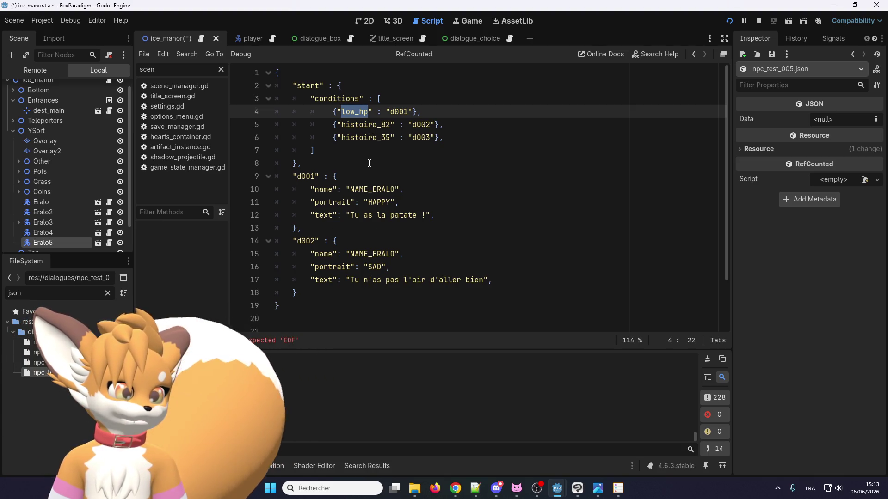
pyautogui.moveTo(297, 293); pyautogui.dragTo(294, 240)
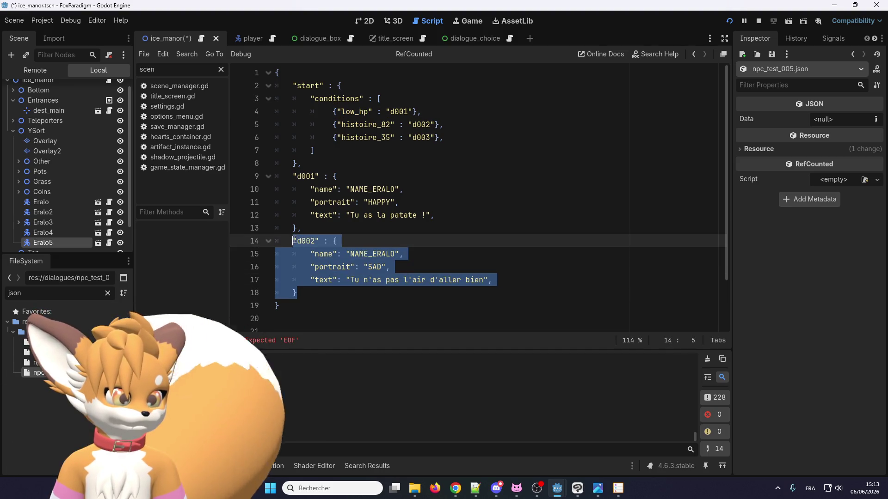
pyautogui.click(339, 292)
pyautogui.write(',')
pyautogui.press('Return')
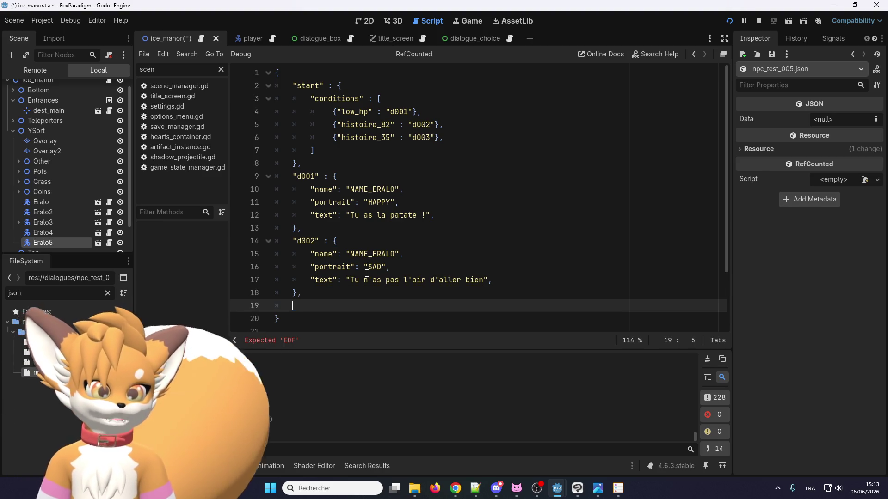
pyautogui.hotkey('ctrl', 'v')
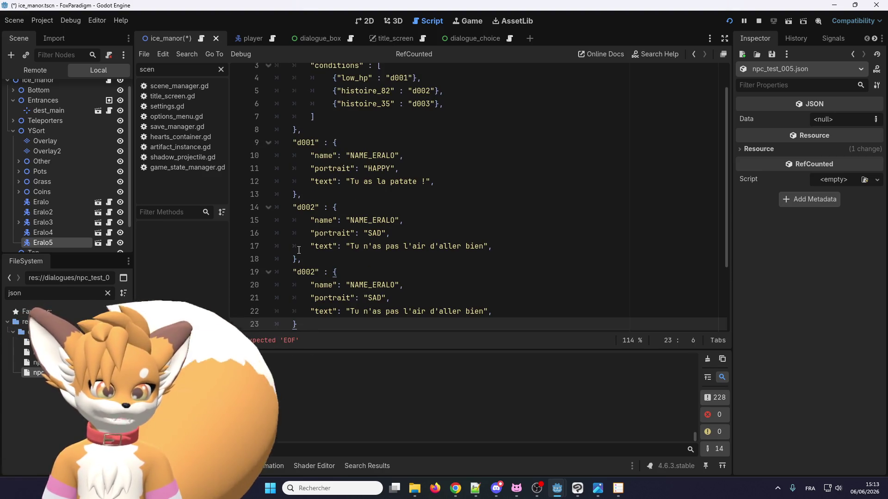
pyautogui.hotkey('ctrl', 'z')
pyautogui.hotkey('ctrl', 'z')
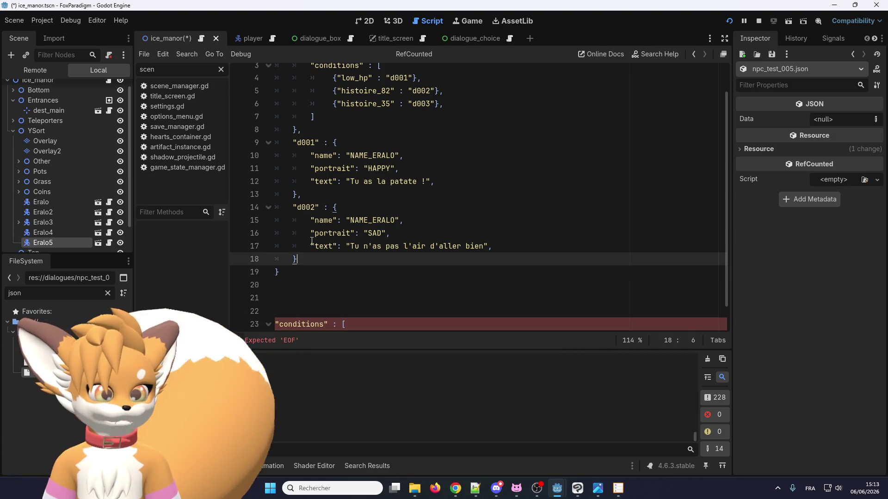
# Step: Delete the histoire_35 condition line from the start list
pyautogui.scroll(1, 307, 242)
pyautogui.moveTo(443, 138); pyautogui.dragTo(248, 134)
pyautogui.press('BackSpace')
pyautogui.press('BackSpace')
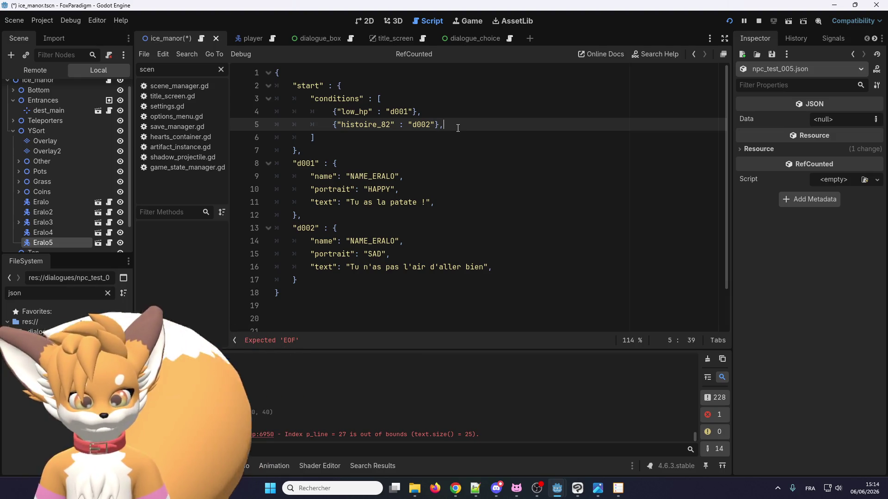
# Step: Replace the histoire_82 condition with a duplicated condition keyed "default"
pyautogui.hotkey('ctrl', 'shift', 'd')
pyautogui.doubleClick(365, 137)
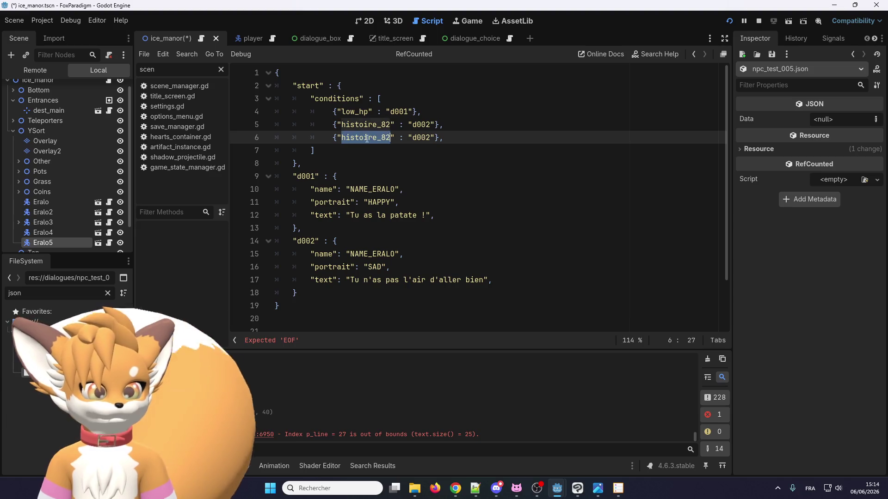
pyautogui.write('default')
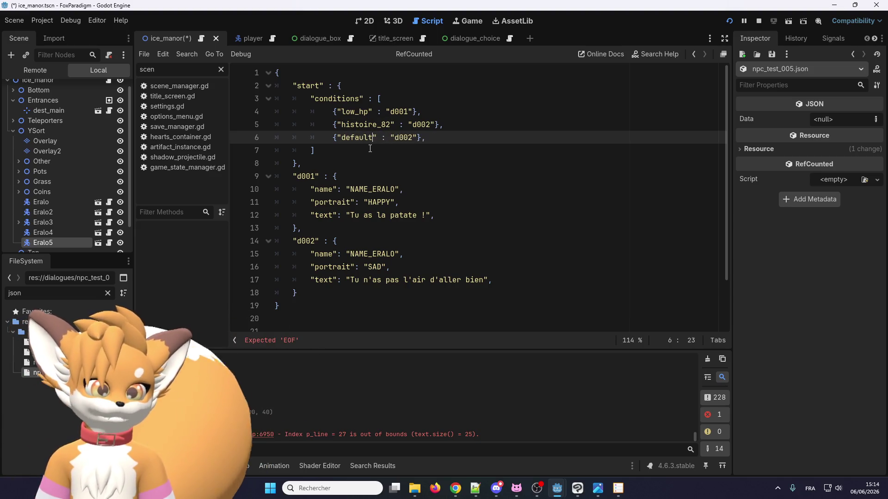
pyautogui.click(460, 125)
pyautogui.hotkey('shift', 'Home')
pyautogui.hotkey('shift', 'Home')
pyautogui.press('BackSpace')
pyautogui.press('BackSpace')
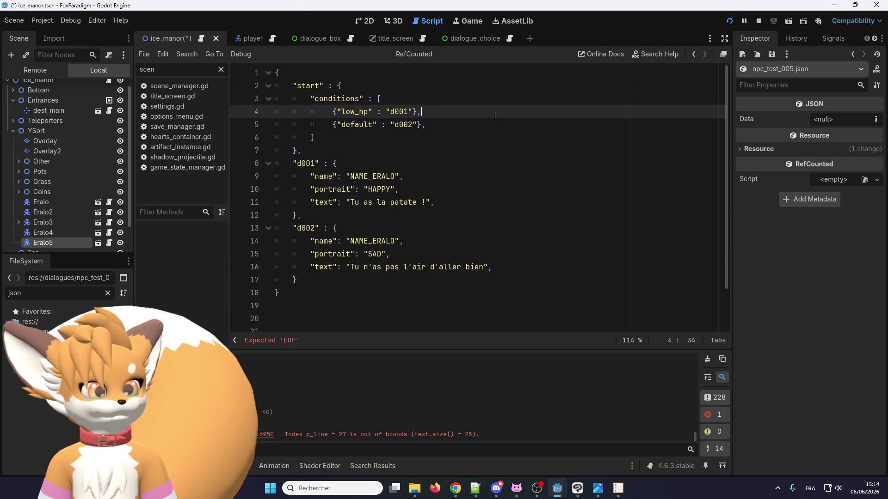
# Step: Delete the stray trailing conditions block at the file end and save
pyautogui.click(438, 124)
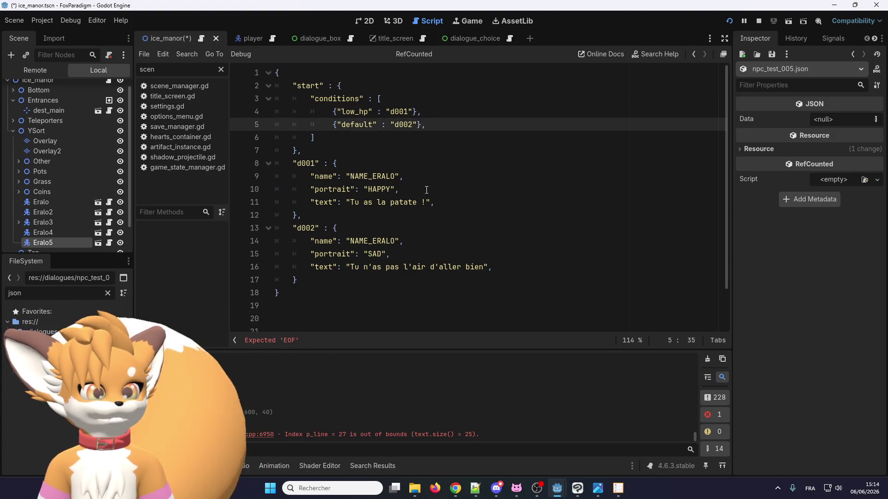
pyautogui.scroll(-2, 427, 181)
pyautogui.moveTo(276, 255); pyautogui.dragTo(541, 401)
pyautogui.press('BackSpace')
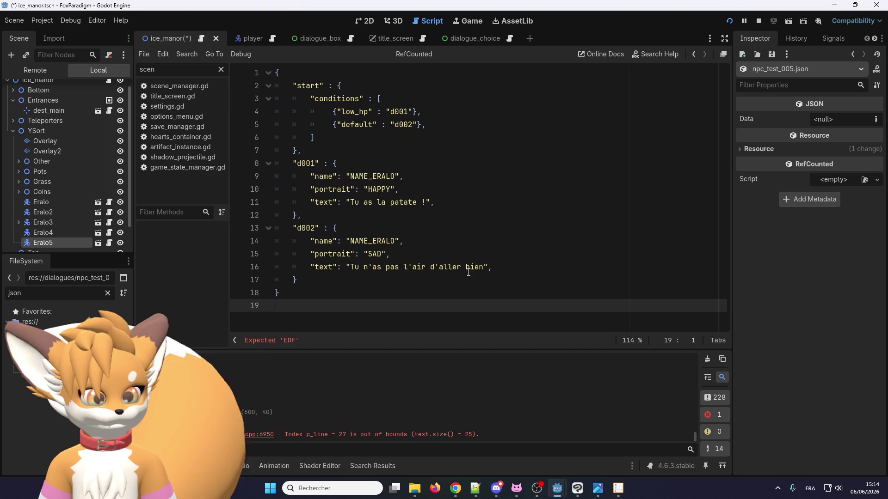
pyautogui.click(456, 183)
pyautogui.hotkey('ctrl', 's')
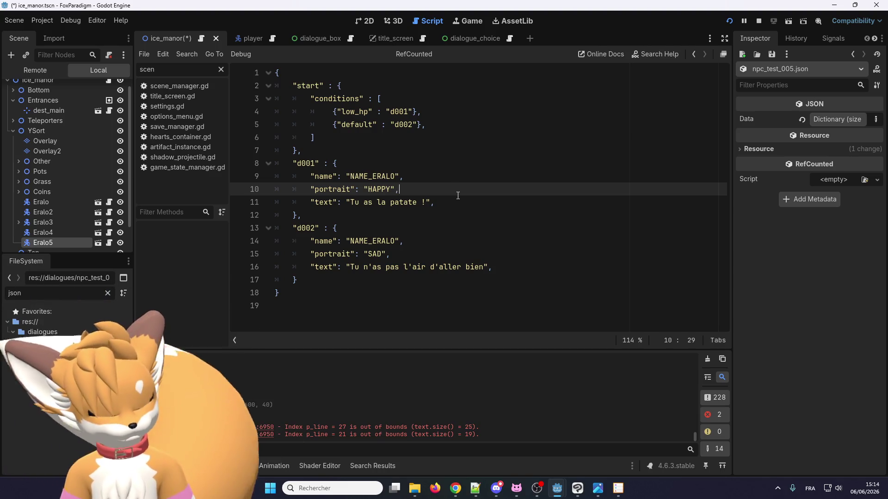
# Step: Save, then retype the d001 id in the low_hp condition
pyautogui.hotkey('ctrl', 's')
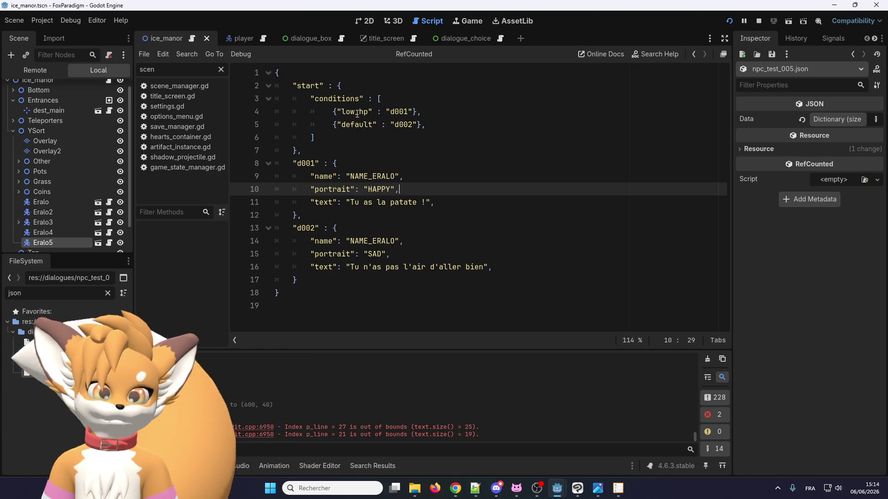
pyautogui.doubleClick(406, 111)
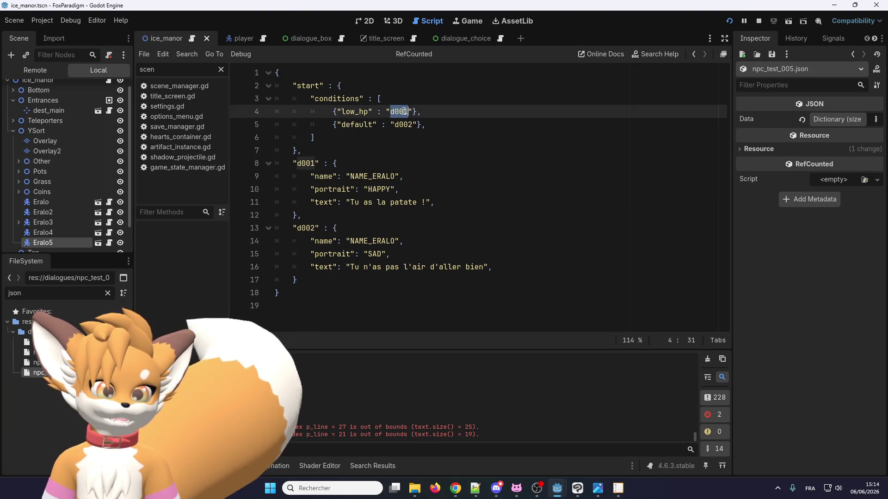
pyautogui.click(346, 122)
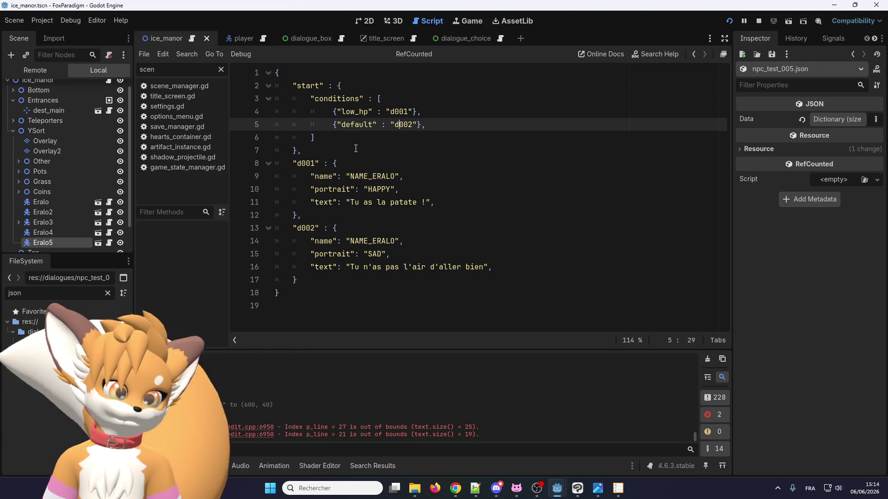
pyautogui.click(410, 111)
pyautogui.press('BackSpace')
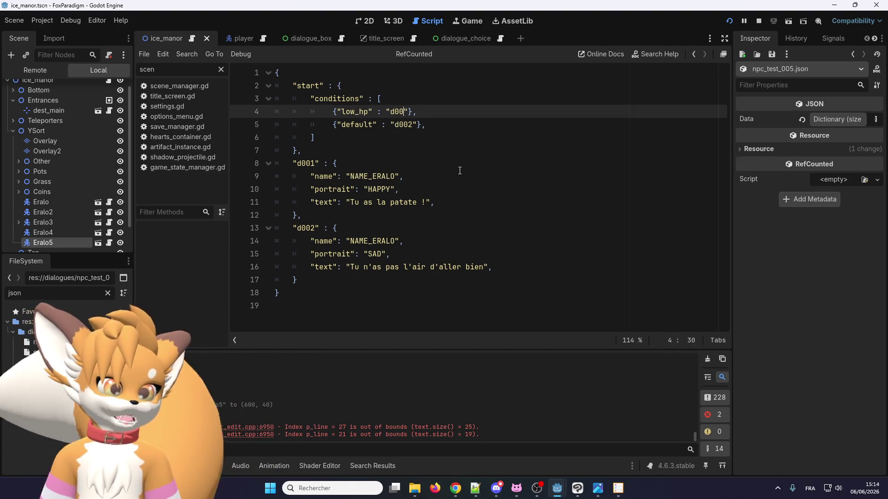
pyautogui.write('1')
# Step: Change the second block's id ending to 1 and cut the first dialogue block
pyautogui.moveTo(337, 279); pyautogui.dragTo(313, 228)
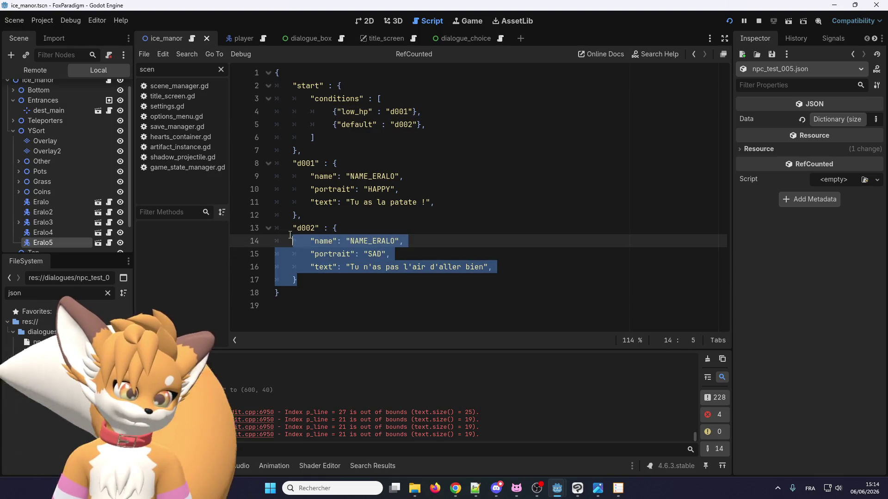
pyautogui.click(313, 228)
pyautogui.press('Delete')
pyautogui.write('1')
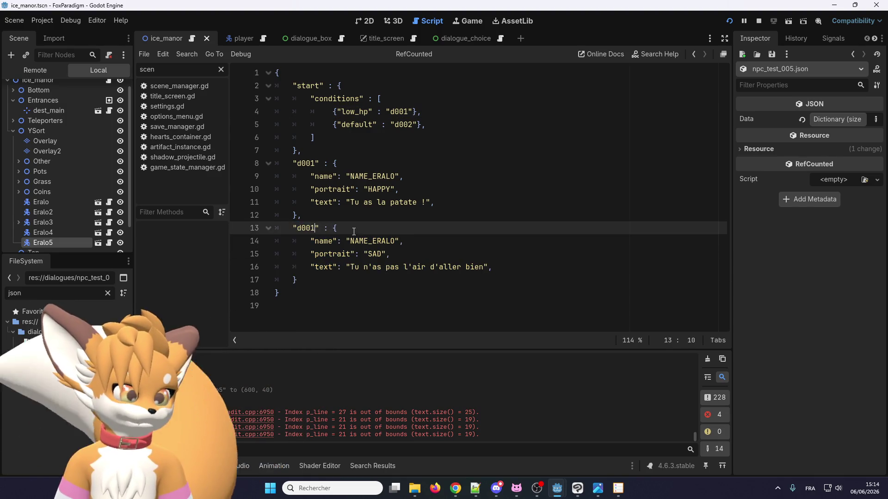
pyautogui.click(319, 163)
pyautogui.write('2')
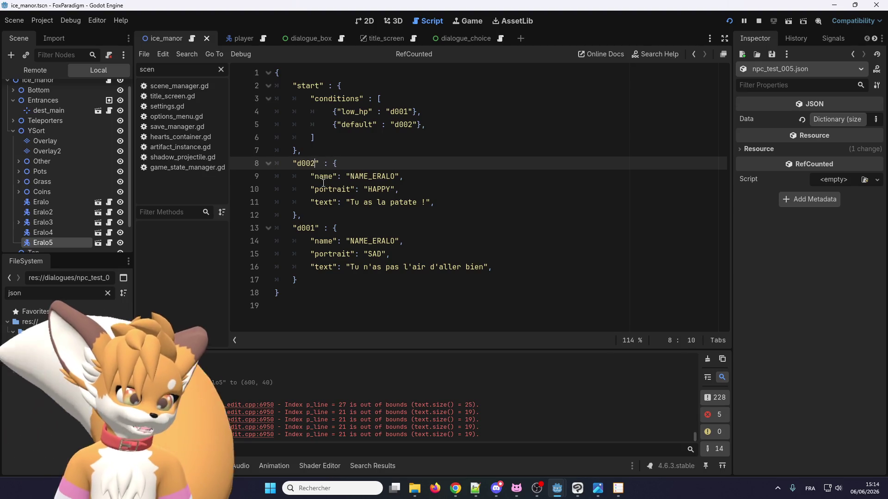
pyautogui.moveTo(293, 163); pyautogui.dragTo(303, 215)
pyautogui.press('Delete')
# Step: Paste the cut block below the d001 block, add a separating comma, remove the blank line
pyautogui.click(328, 227)
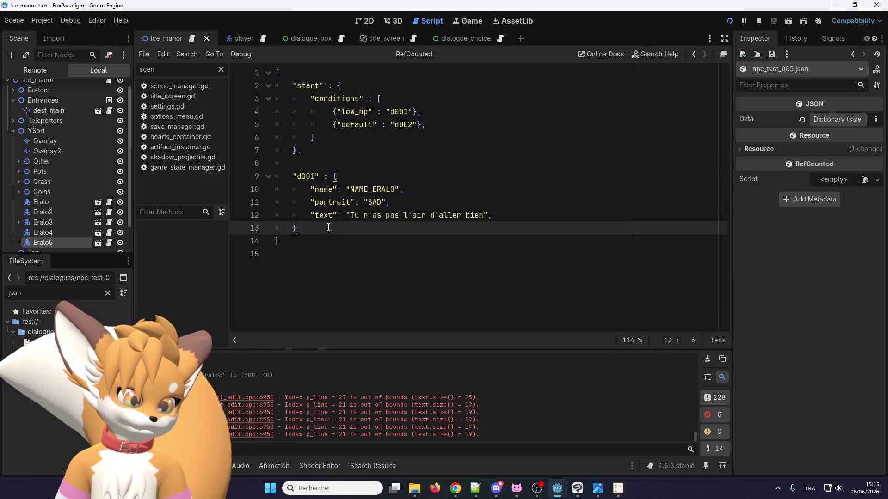
pyautogui.hotkey('ctrl', 'v')
pyautogui.click(333, 227)
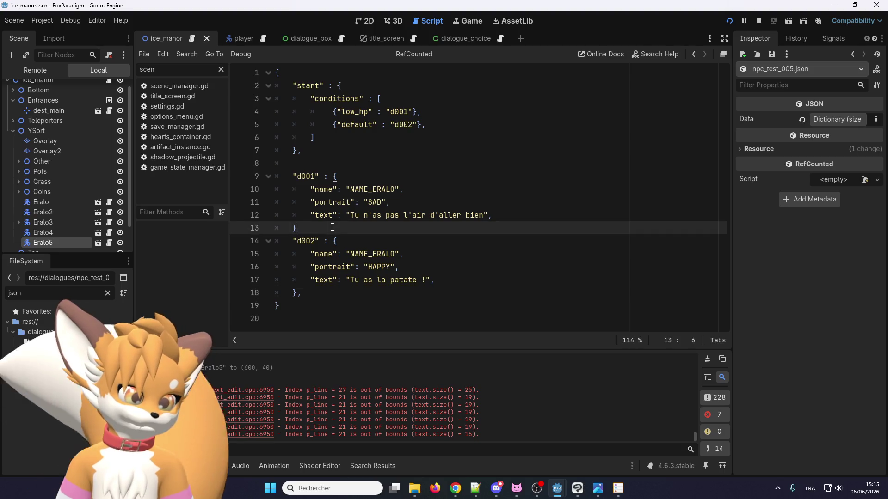
pyautogui.write(',')
pyautogui.click(308, 164)
pyautogui.press('BackSpace')
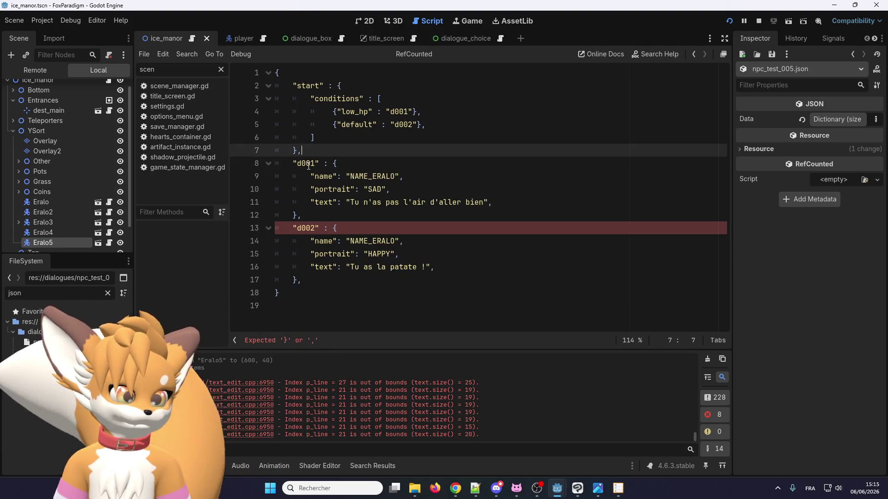
# Step: Remove the trailing comma after the last dialogue block's closing brace
pyautogui.click(327, 228)
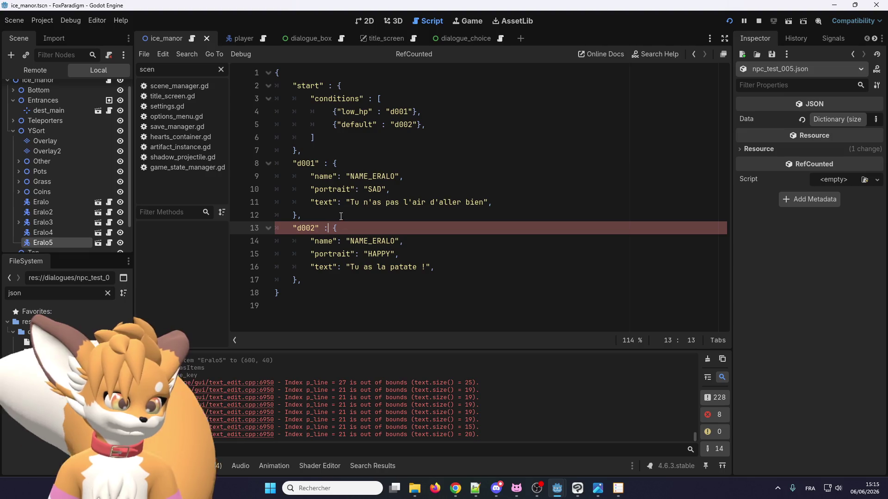
pyautogui.click(326, 281)
pyautogui.press('BackSpace')
pyautogui.click(401, 206)
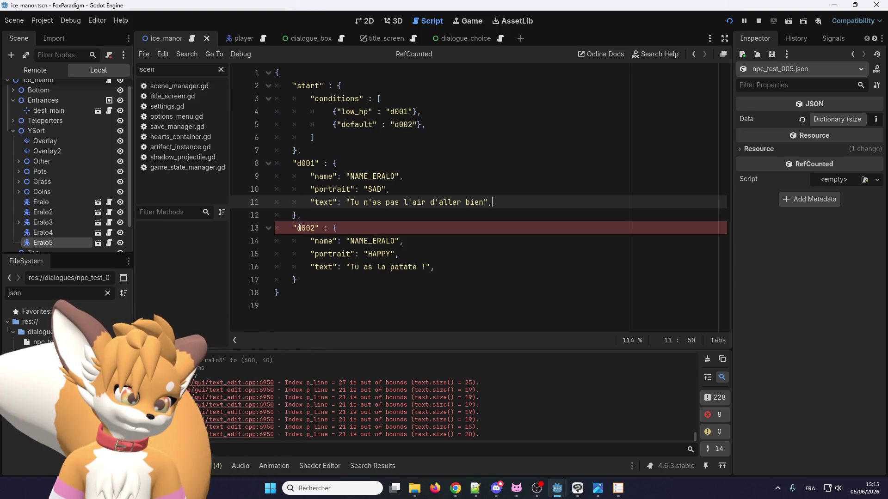
pyautogui.click(367, 230)
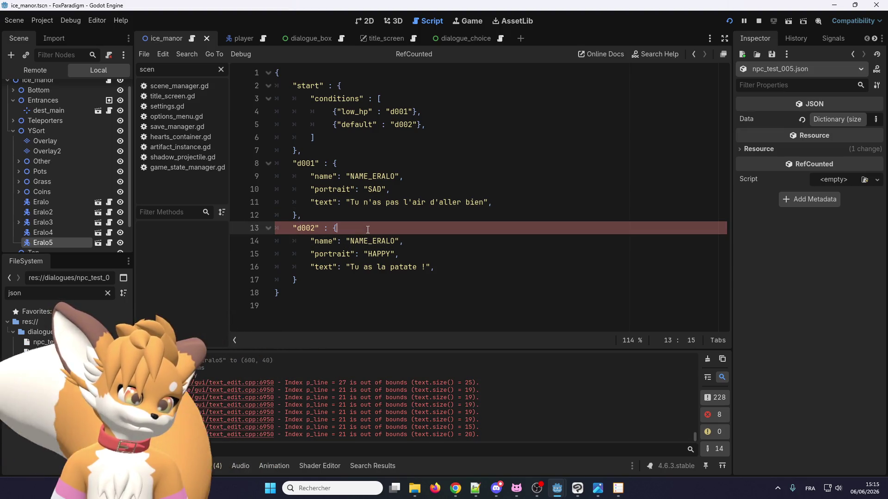
pyautogui.click(313, 288)
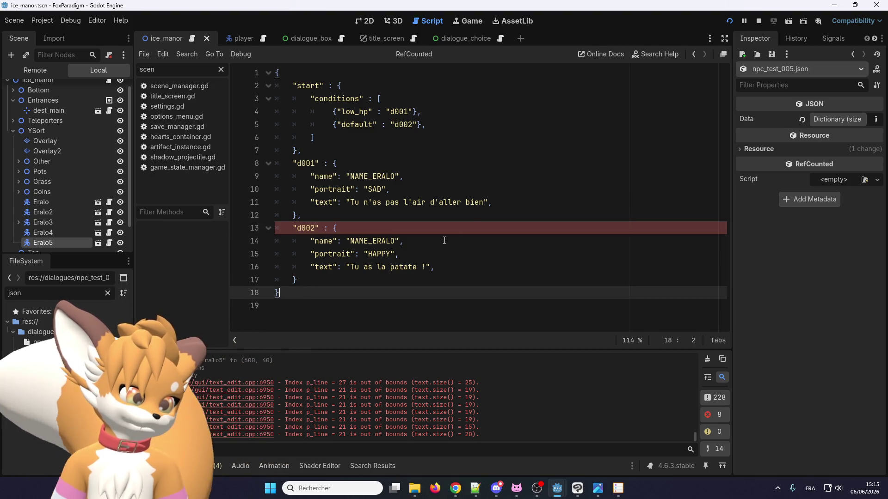
# Step: Remove trailing commas after d002's text, d001's text and the default condition, then save
pyautogui.click(442, 267)
pyautogui.press('BackSpace')
pyautogui.click(491, 202)
pyautogui.press('BackSpace')
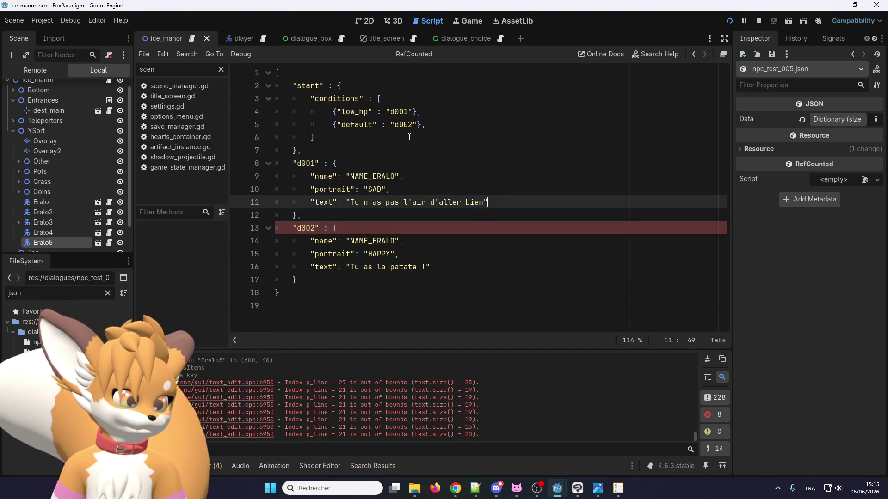
pyautogui.click(432, 125)
pyautogui.press('BackSpace')
pyautogui.click(406, 164)
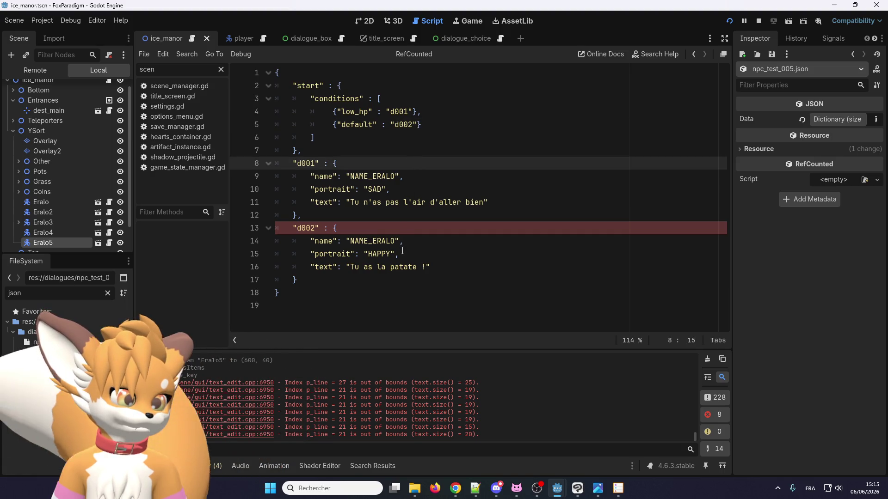
pyautogui.hotkey('ctrl', 's')
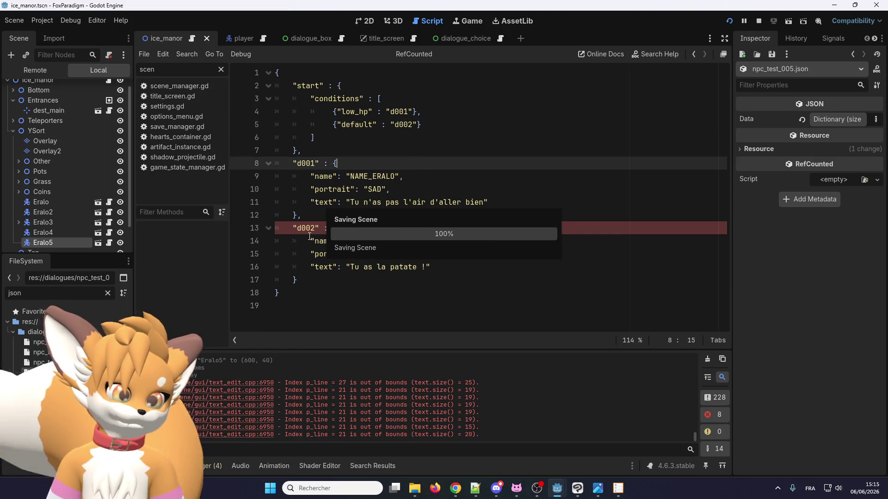
pyautogui.click(345, 228)
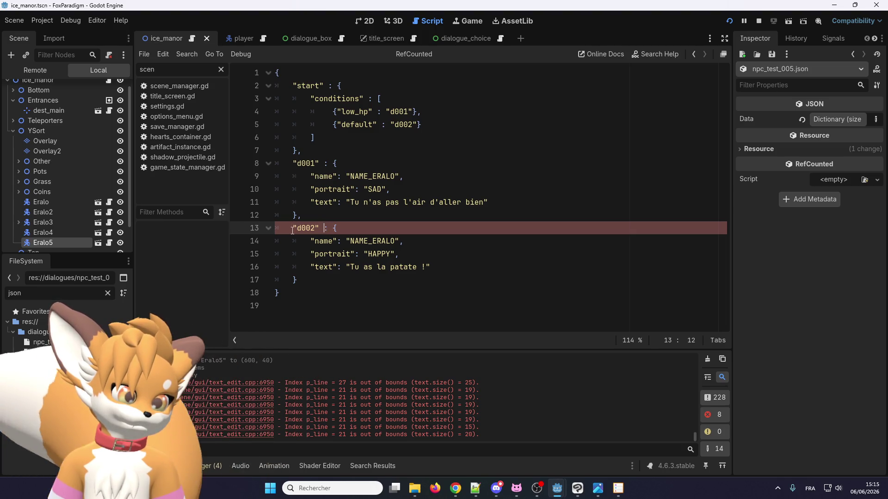
pyautogui.click(314, 212)
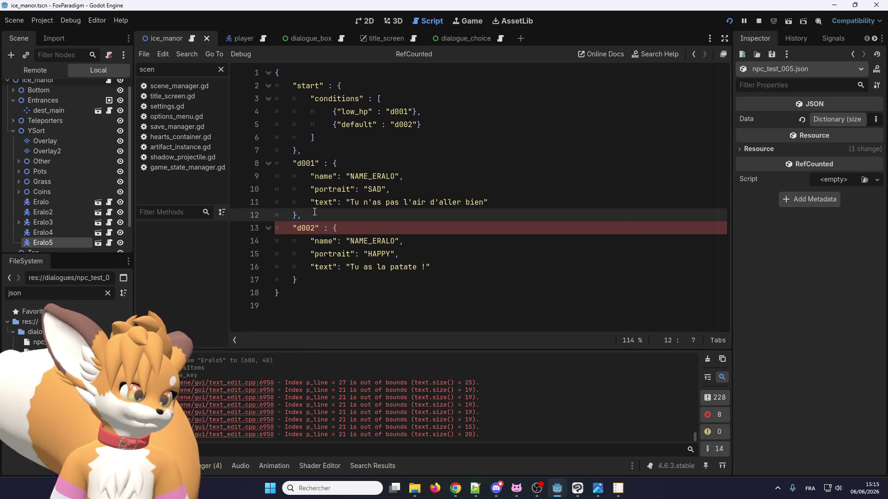
# Step: Close the FoxParadigm debug game window to stop the test run
pyautogui.moveTo(561, 482)
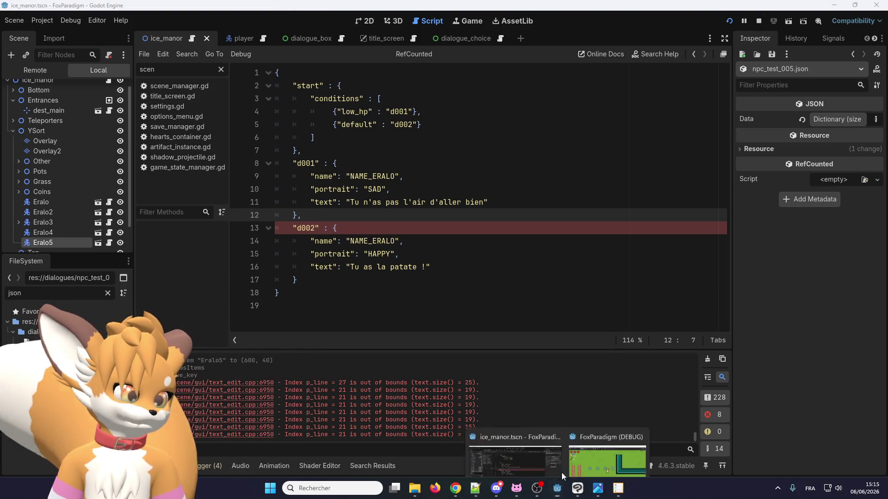
pyautogui.click(607, 465)
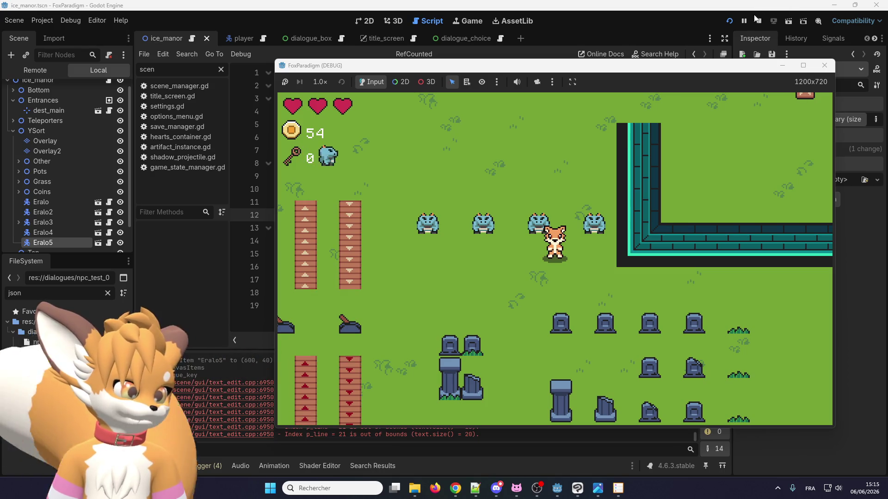
pyautogui.click(758, 21)
pyautogui.click(379, 227)
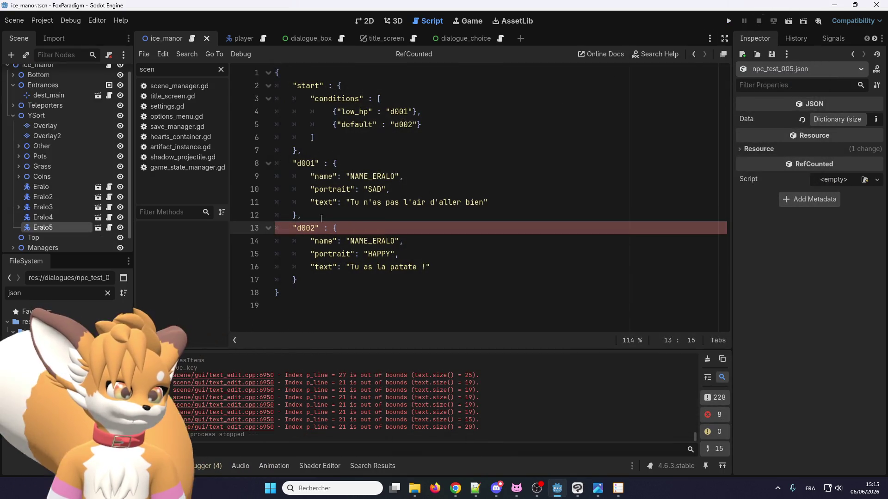
pyautogui.click(319, 216)
pyautogui.scroll(2, 249, 428)
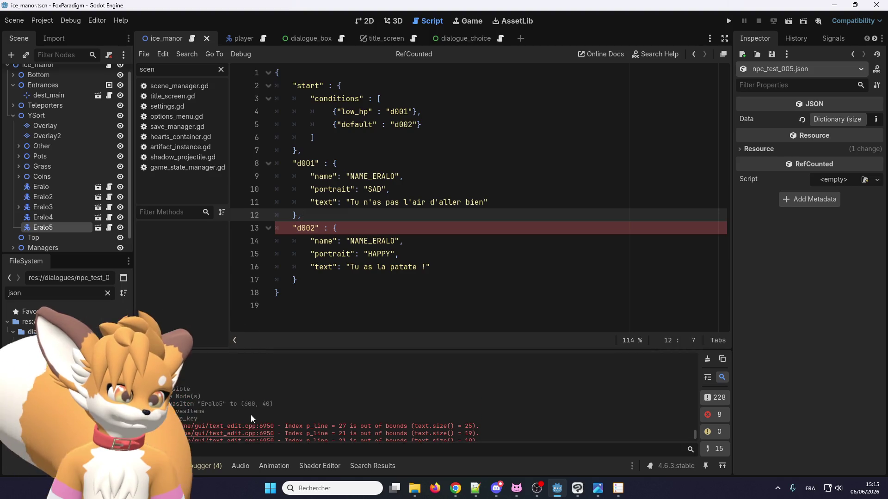
pyautogui.scroll(-3, 278, 416)
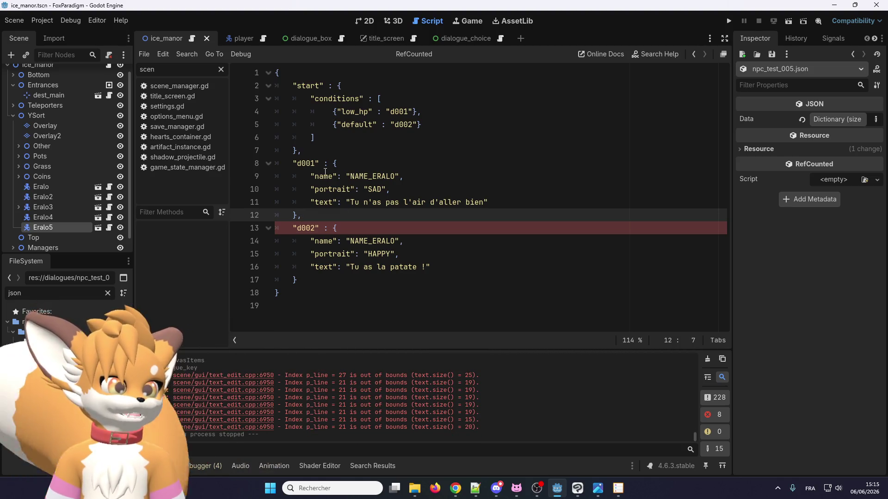
# Step: Delete and then restore the d002 block, and save npc_test_005.json
pyautogui.moveTo(320, 282); pyautogui.dragTo(292, 230)
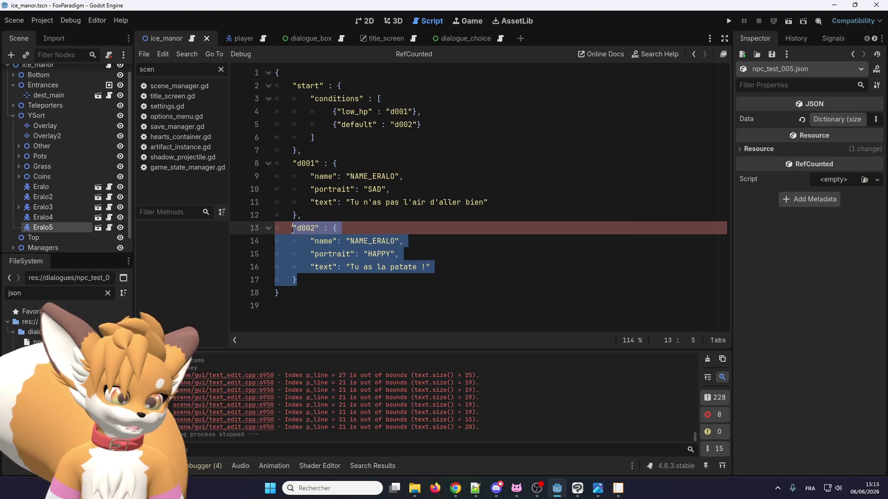
pyautogui.press('BackSpace')
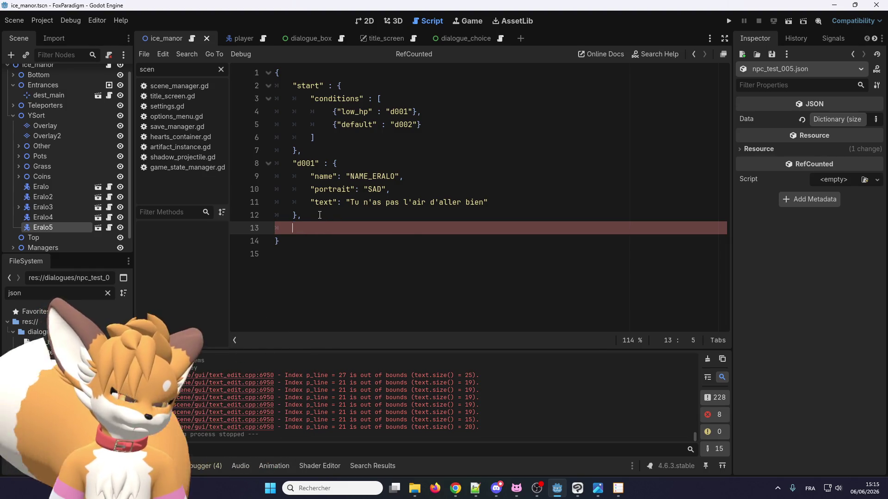
pyautogui.press('BackSpace')
pyautogui.press('BackSpace')
pyautogui.press('BackSpace')
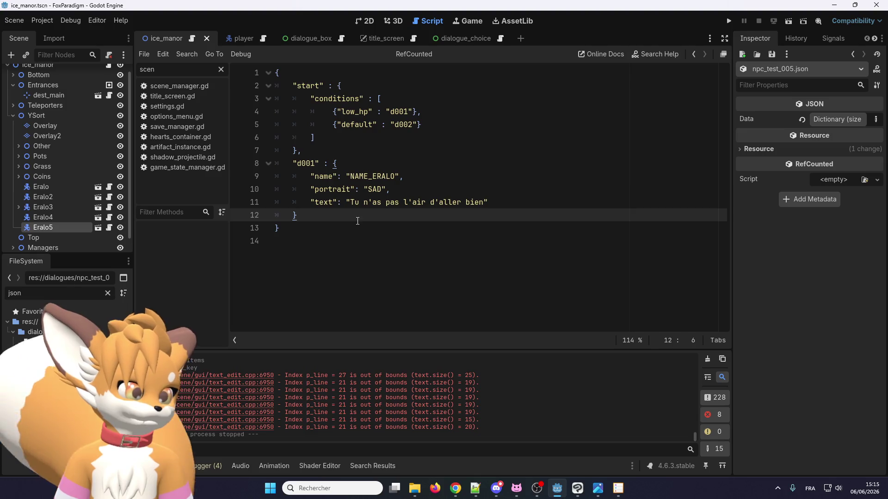
pyautogui.hotkey('ctrl', 'z')
pyautogui.hotkey('ctrl', 'z')
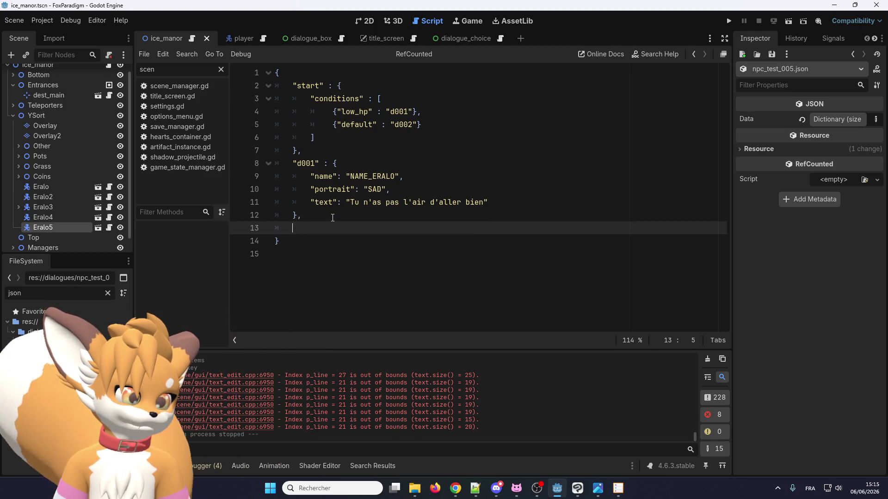
pyautogui.click(337, 228)
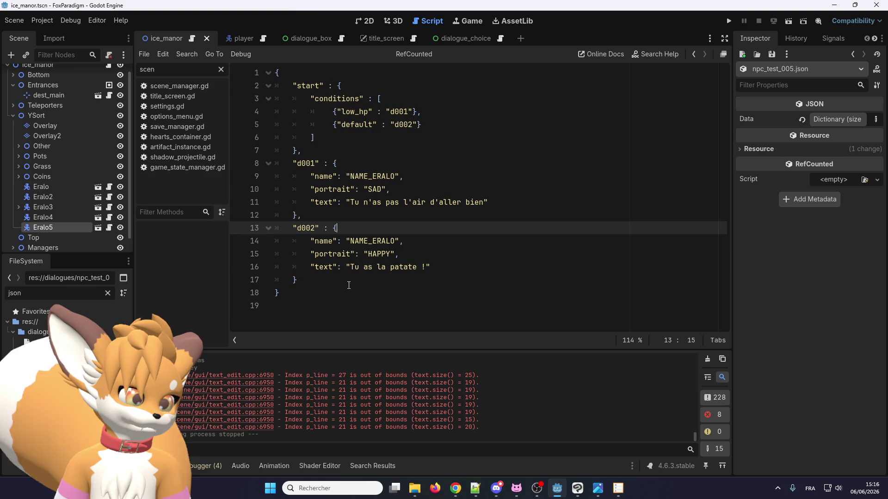
pyautogui.click(349, 281)
pyautogui.hotkey('ctrl', 's')
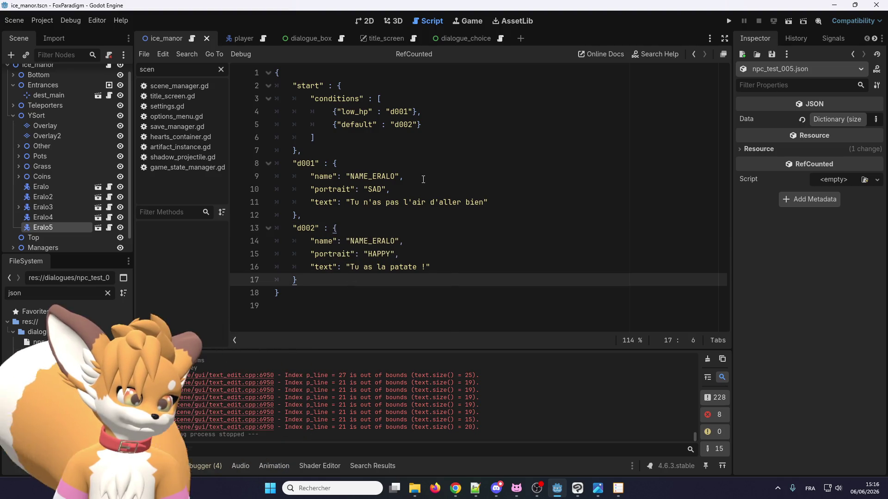
# Step: Copy the word "conditions" from line 3
pyautogui.click(383, 209)
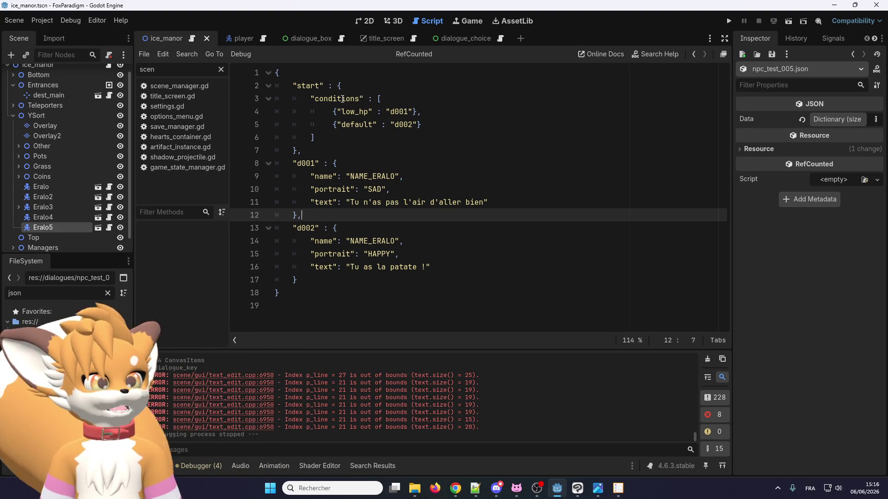
pyautogui.doubleClick(343, 99)
pyautogui.rightClick(343, 99)
pyautogui.click(362, 135)
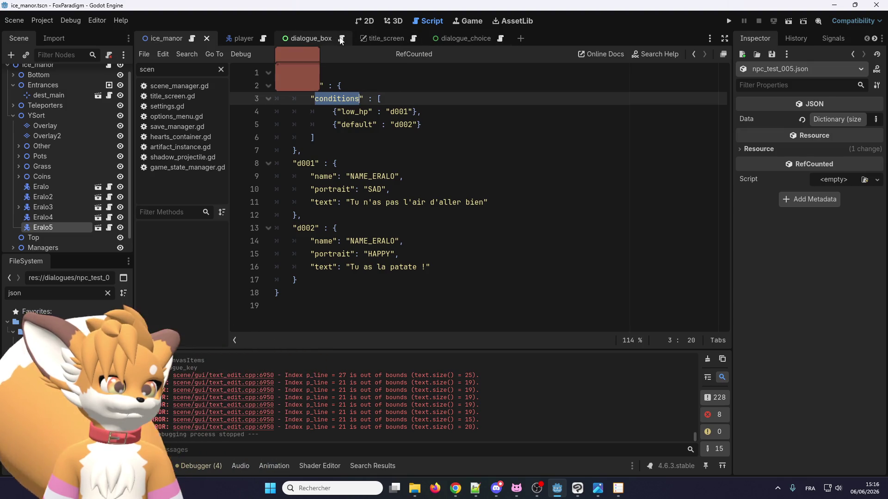
# Step: Switch to dialogue_box.gd and collapse the bottom Output panel with Ctrl+J
pyautogui.click(341, 39)
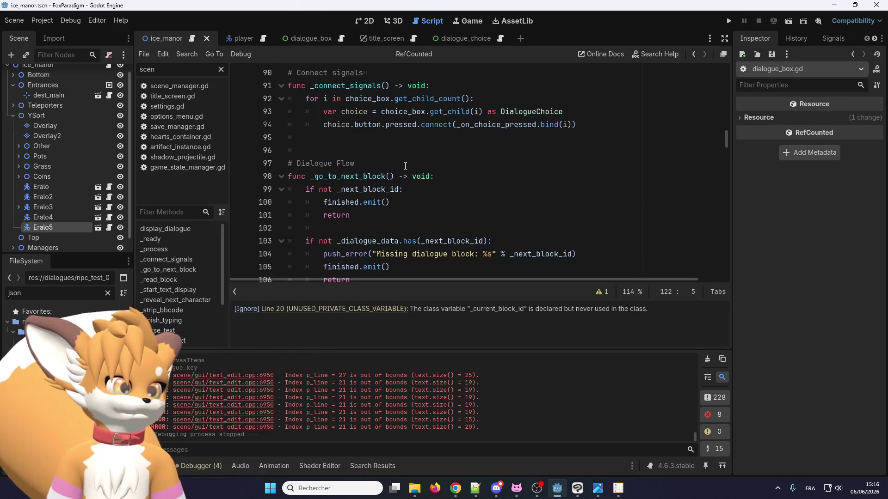
pyautogui.scroll(-9, 402, 163)
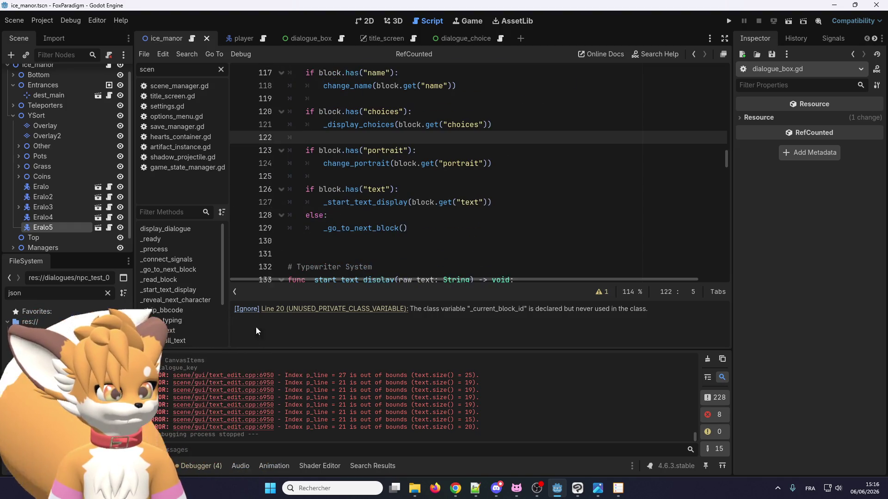
pyautogui.hotkey('ctrl', 'j')
pyautogui.scroll(3, 415, 268)
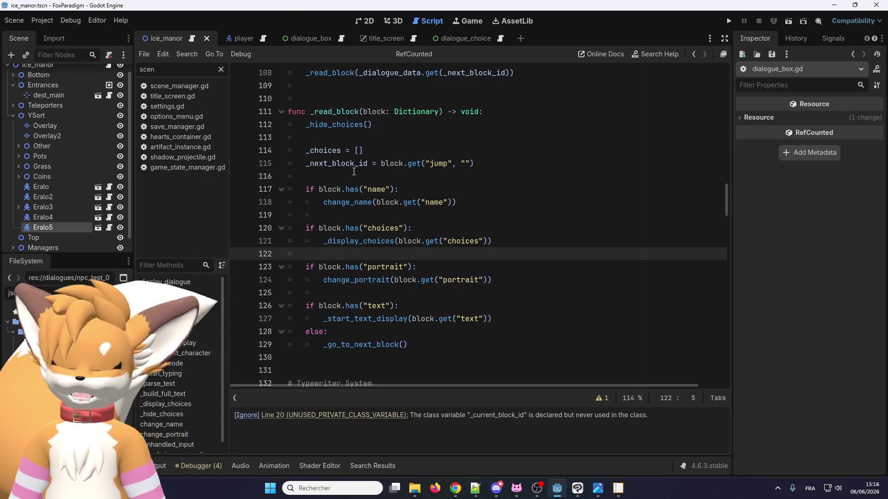
# Step: Scroll through _read_block around lines 111–129 to review how it reads each block
pyautogui.scroll(-4, 381, 165)
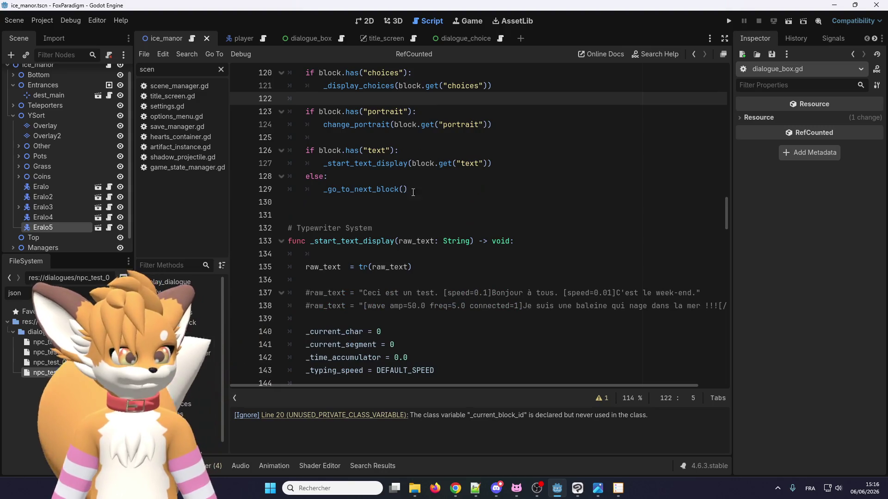
pyautogui.click(419, 189)
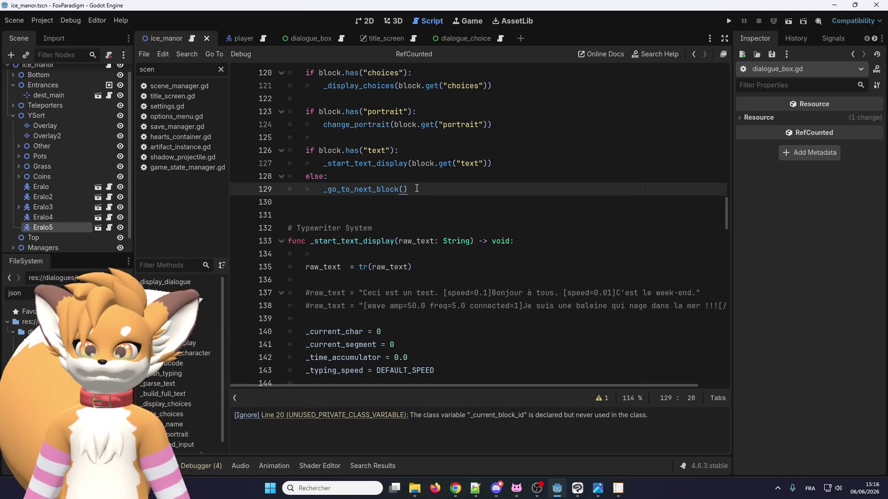
pyautogui.scroll(3, 416, 188)
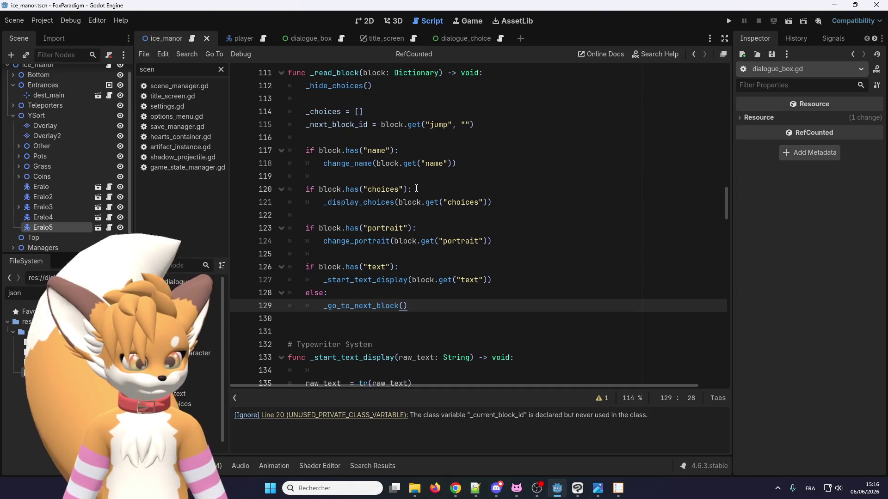
pyautogui.scroll(1, 414, 185)
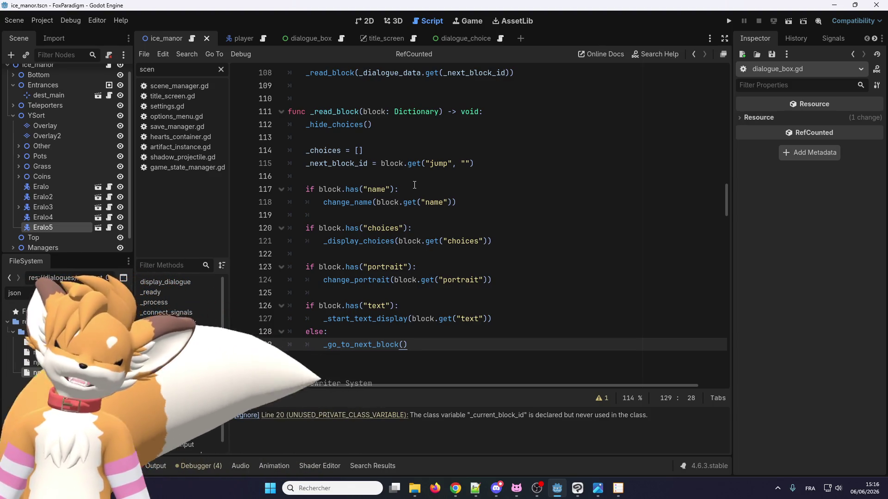
pyautogui.scroll(-2, 372, 258)
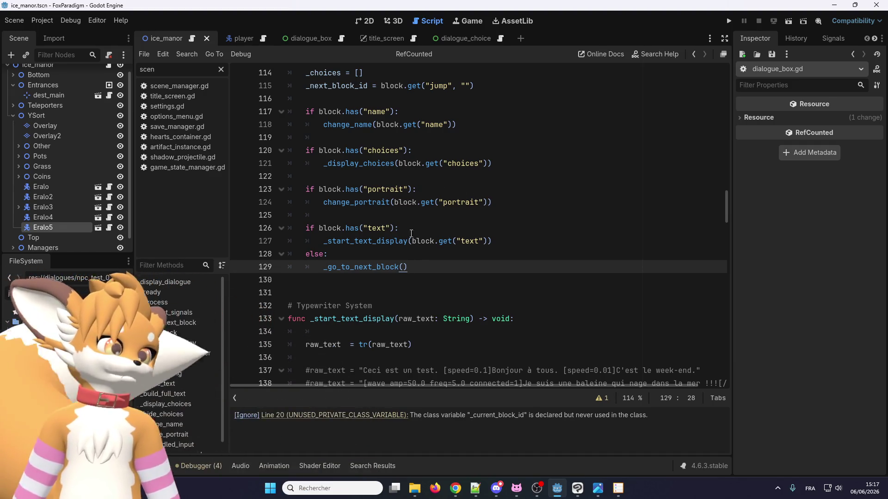
pyautogui.scroll(2, 419, 263)
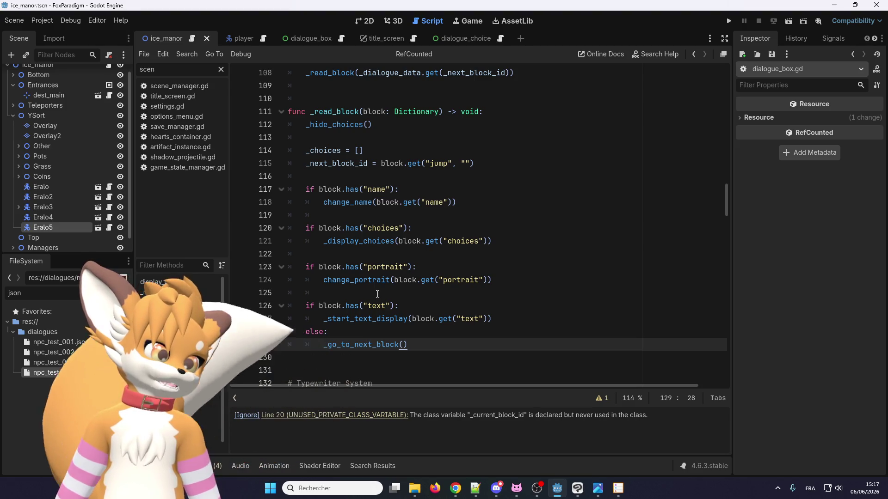
pyautogui.click(377, 295)
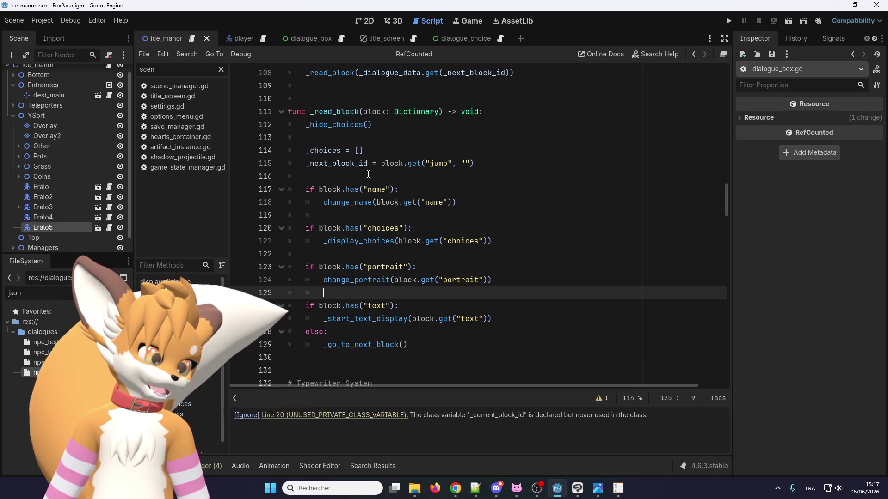
pyautogui.click(367, 175)
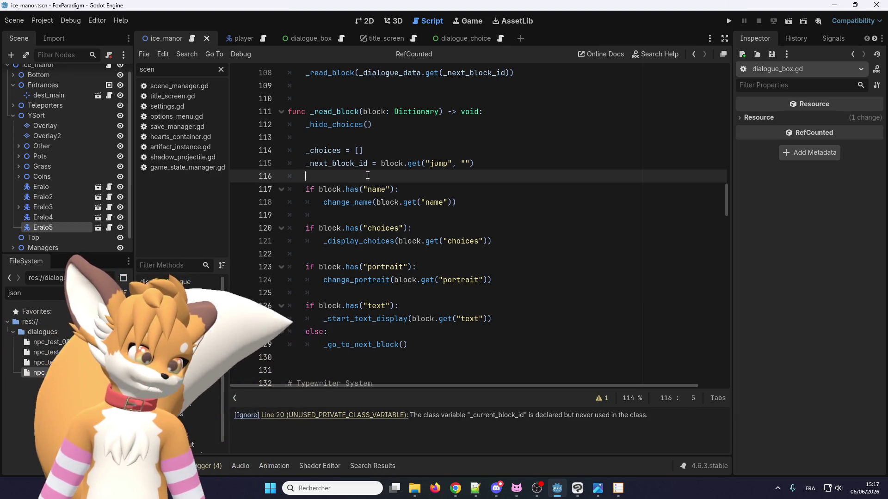
# Step: Add an if block.has("conditions"): check on line 117 by adapting the name check
pyautogui.press('Return')
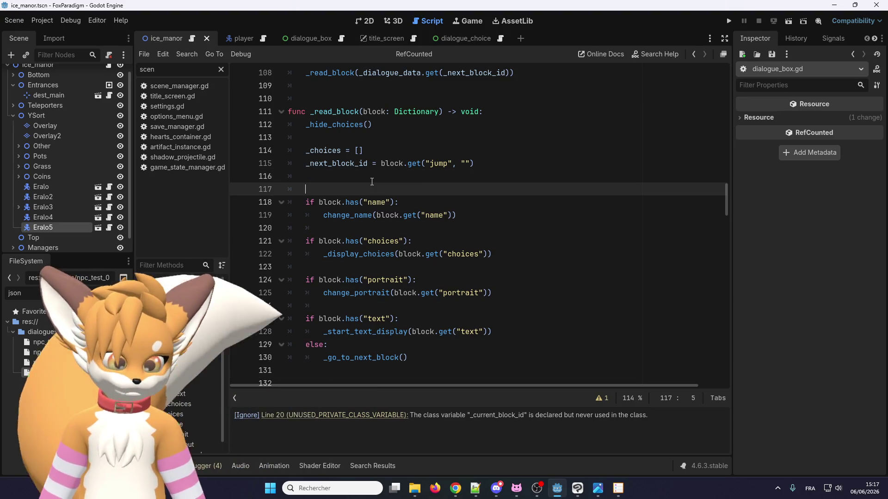
pyautogui.write('conditions')
pyautogui.press('Return')
pyautogui.moveTo(421, 220); pyautogui.dragTo(306, 216)
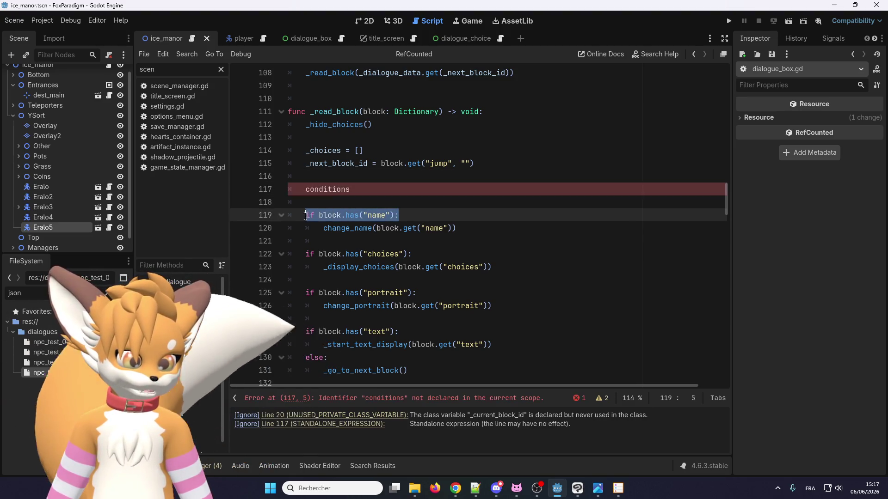
pyautogui.hotkey('ctrl', 'c')
pyautogui.click(306, 192)
pyautogui.hotkey('ctrl', 'v')
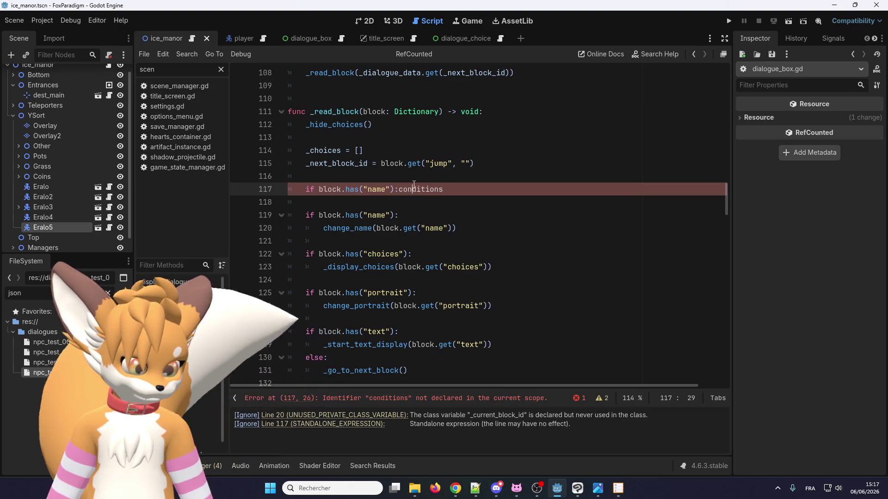
pyautogui.doubleClick(414, 184)
pyautogui.hotkey('ctrl', 'x')
pyautogui.doubleClick(377, 189)
pyautogui.hotkey('ctrl', 'v')
# Step: Create an indented empty line inside the conditions branch before its return
pyautogui.moveTo(412, 371); pyautogui.dragTo(291, 208)
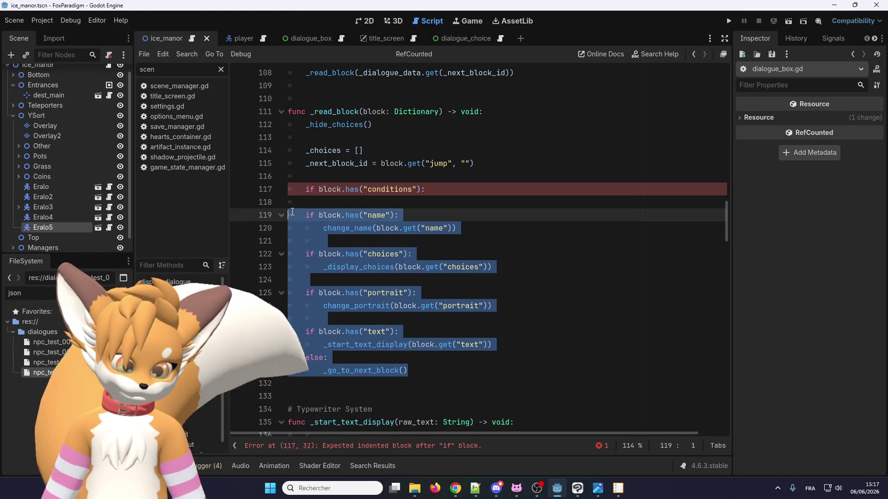
pyautogui.click(327, 205)
pyautogui.press('Tab')
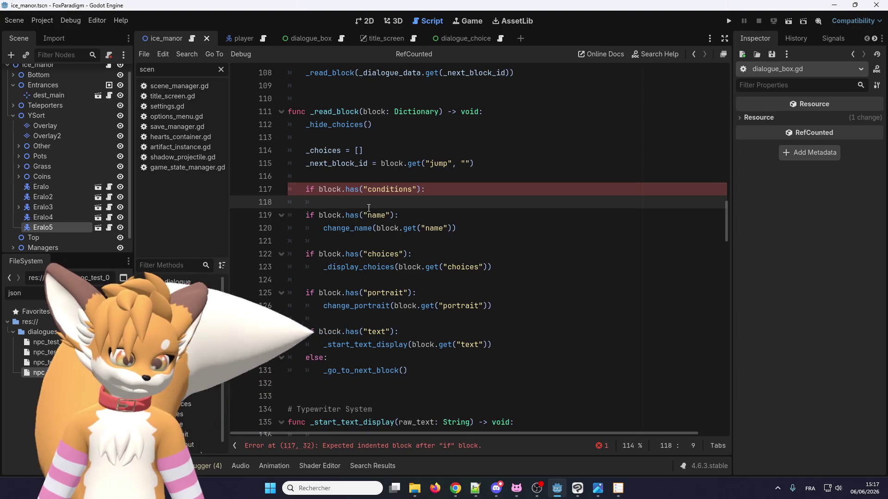
pyautogui.press('Return')
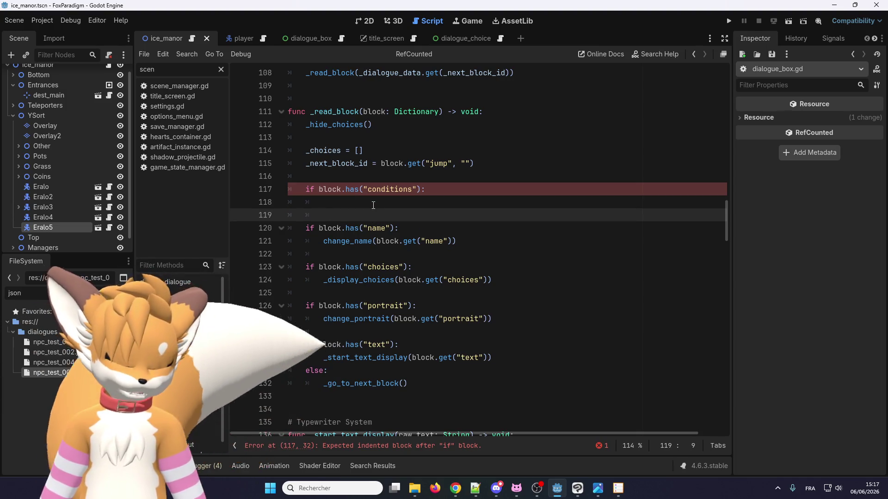
pyautogui.write('return')
pyautogui.press('Return')
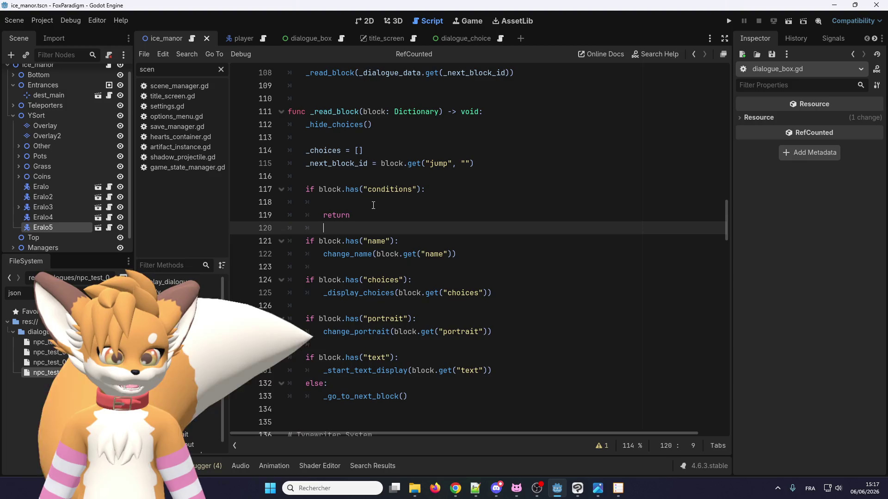
pyautogui.click(358, 199)
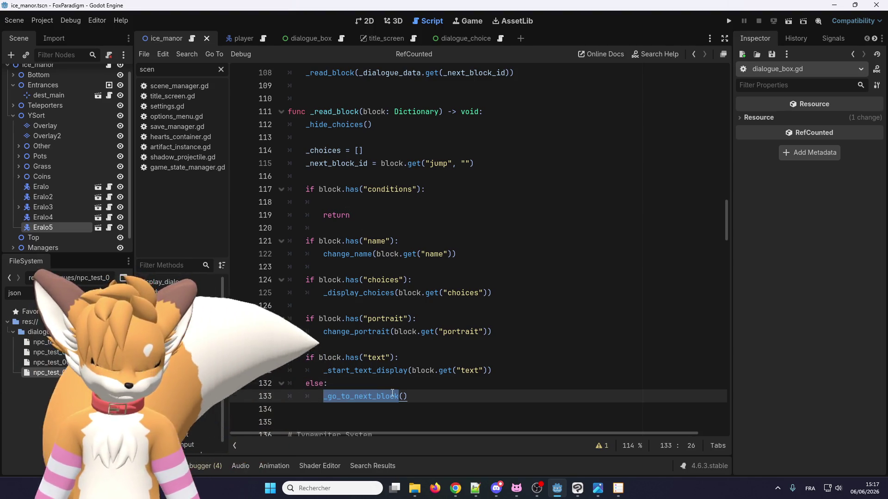
pyautogui.moveTo(416, 397); pyautogui.dragTo(323, 397)
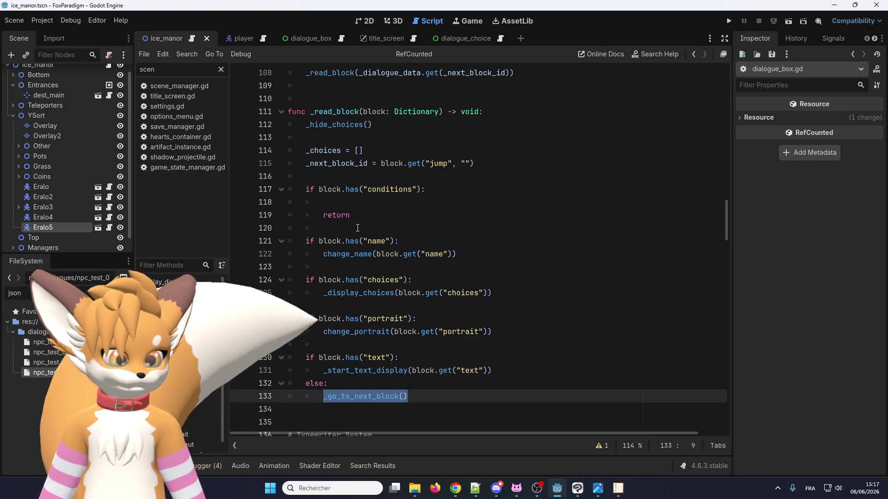
pyautogui.click(357, 204)
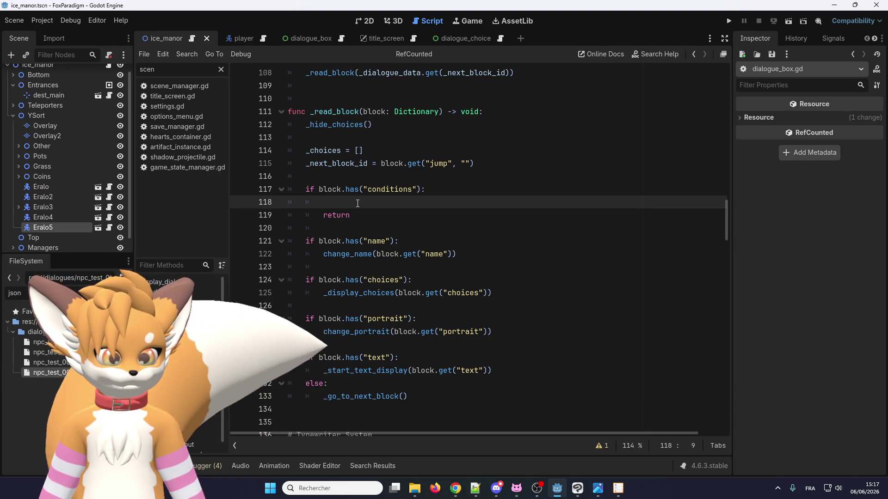
pyautogui.press('Return')
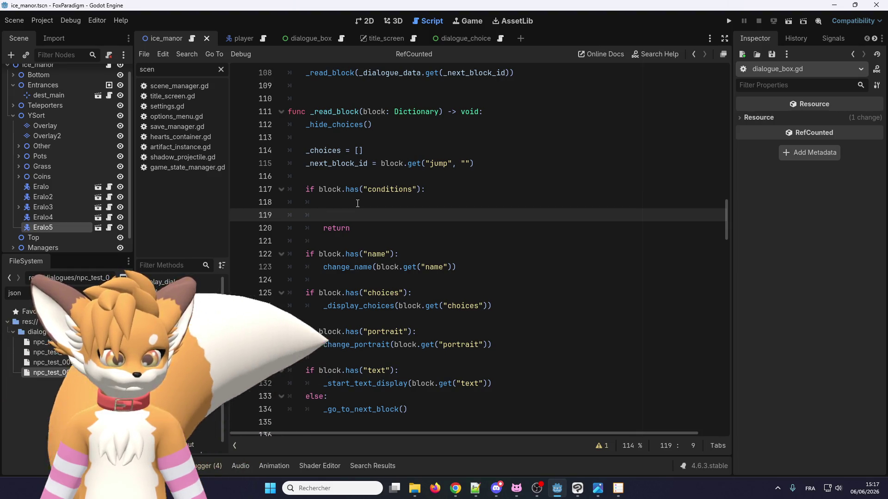
pyautogui.click(356, 204)
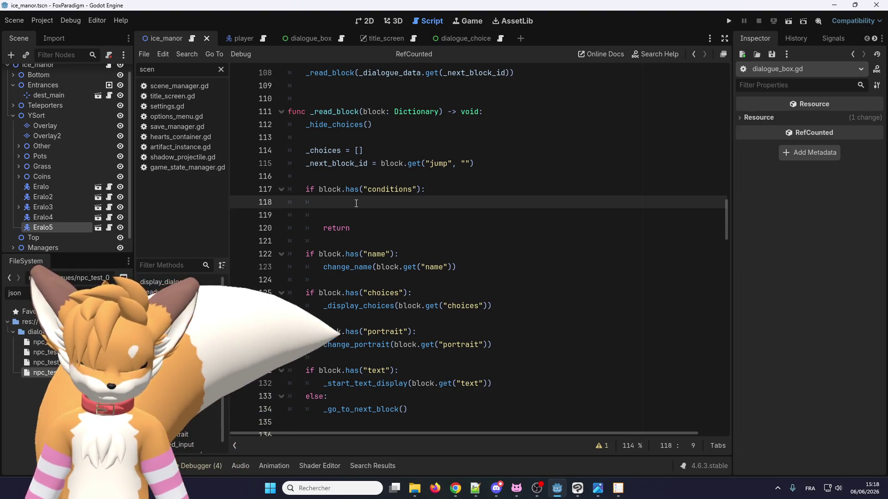
pyautogui.write('print(')
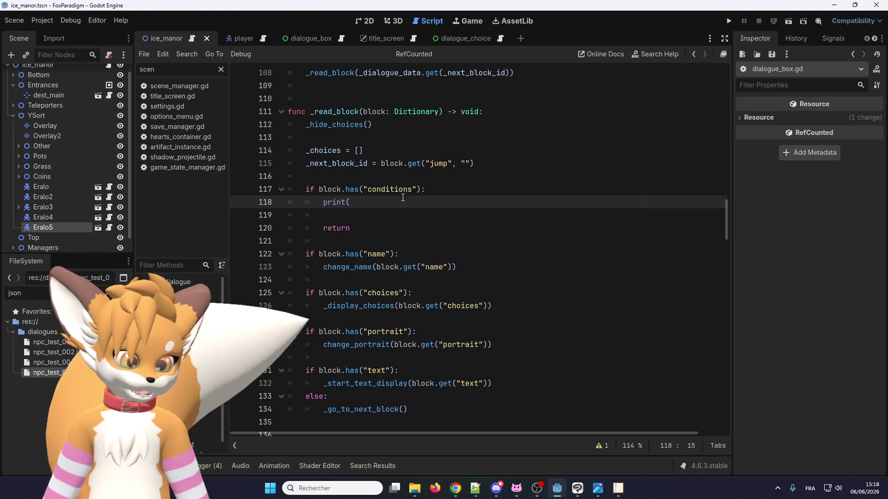
# Step: Write print(block.get("conditions")) in the branch and delete the extra blank line before return
pyautogui.moveTo(417, 189); pyautogui.dragTo(320, 191)
pyautogui.hotkey('ctrl', 'c')
pyautogui.click(371, 205)
pyautogui.hotkey('ctrl', 'v')
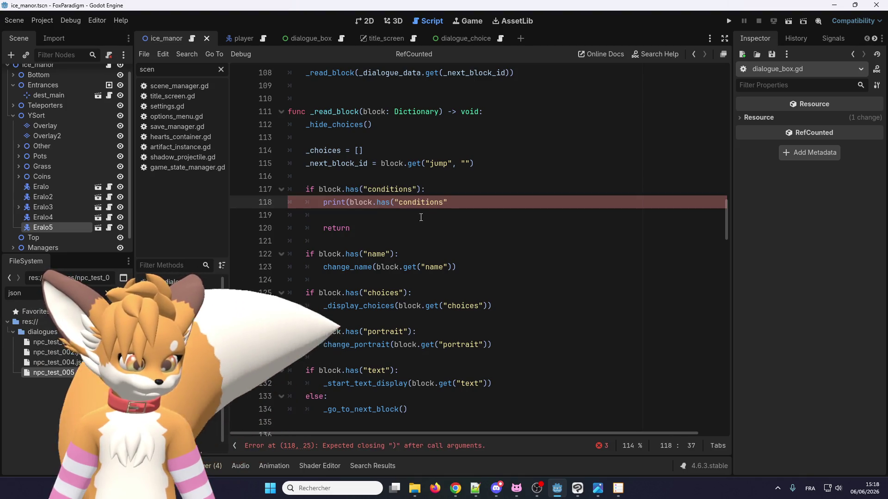
pyautogui.doubleClick(380, 205)
pyautogui.write('get')
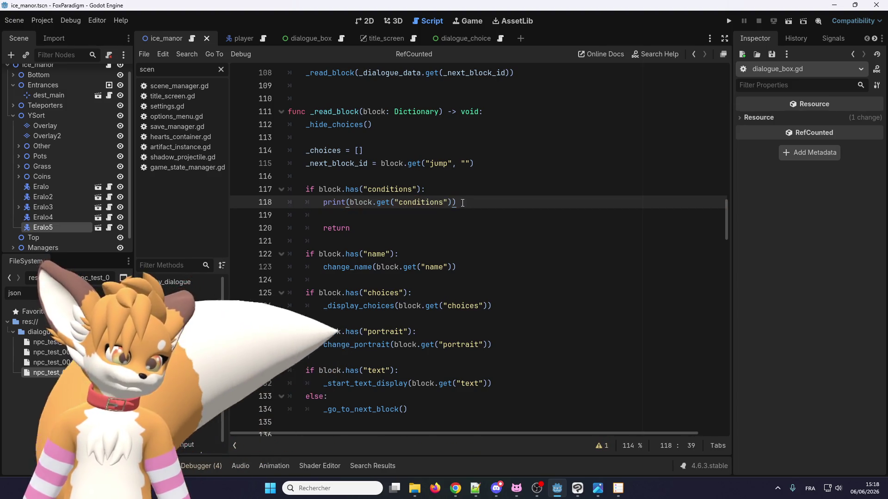
pyautogui.click(404, 211)
pyautogui.press('BackSpace')
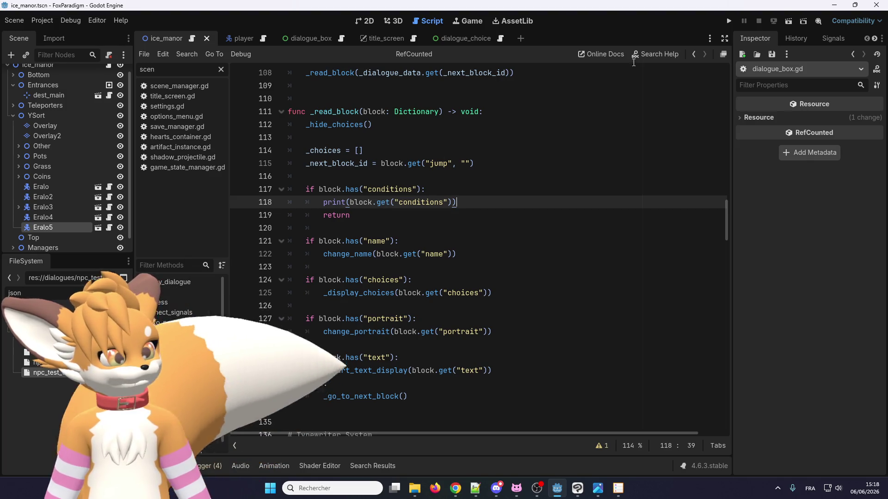
# Step: Run the project, load the save, and open and close the dragon NPC's dialogue twice
pyautogui.click(731, 21)
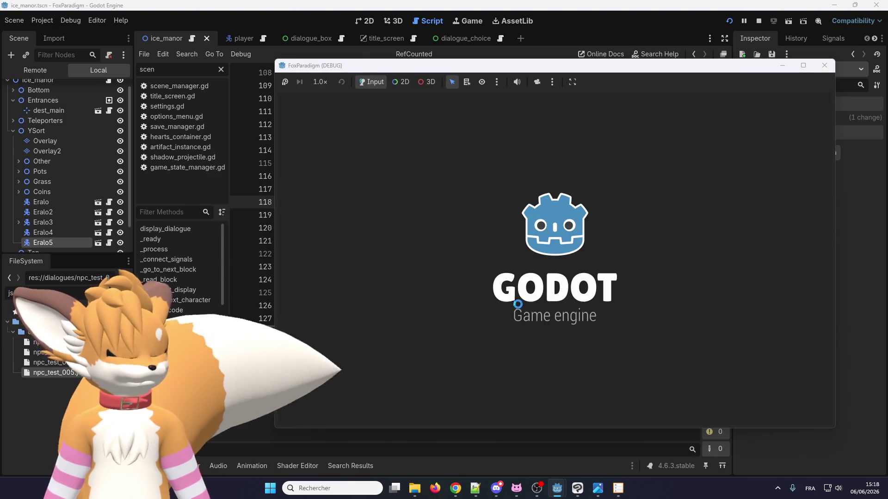
pyautogui.press('Return')
pyautogui.press('Return')
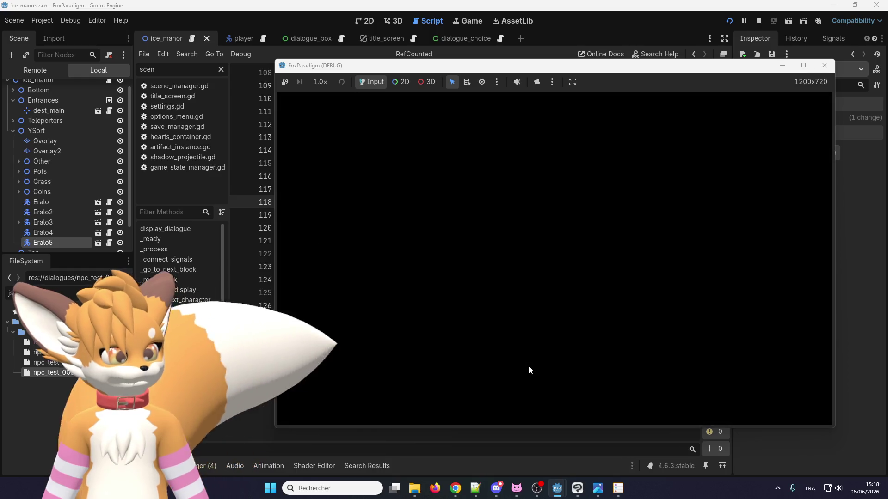
pyautogui.press('Up')
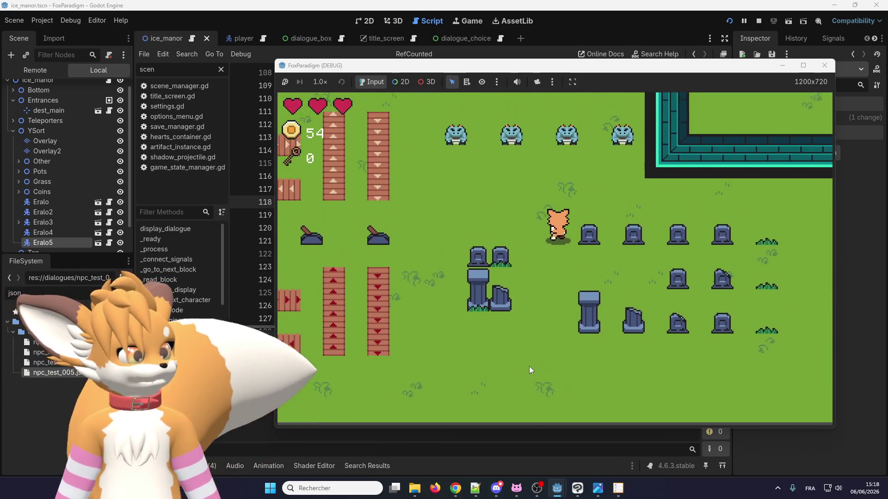
pyautogui.press('e')
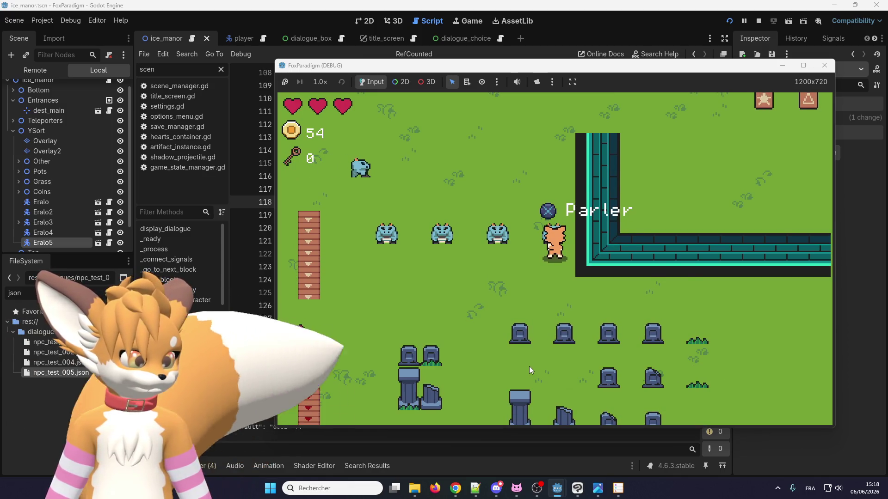
pyautogui.press('e')
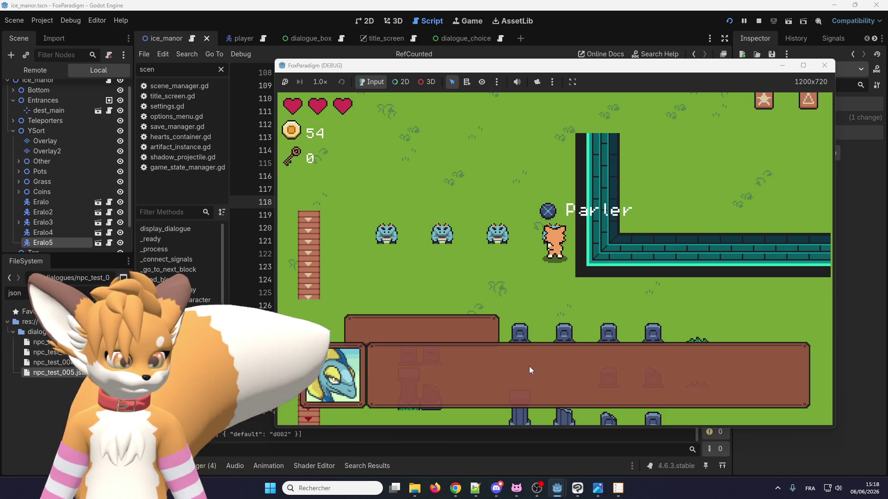
pyautogui.press('e')
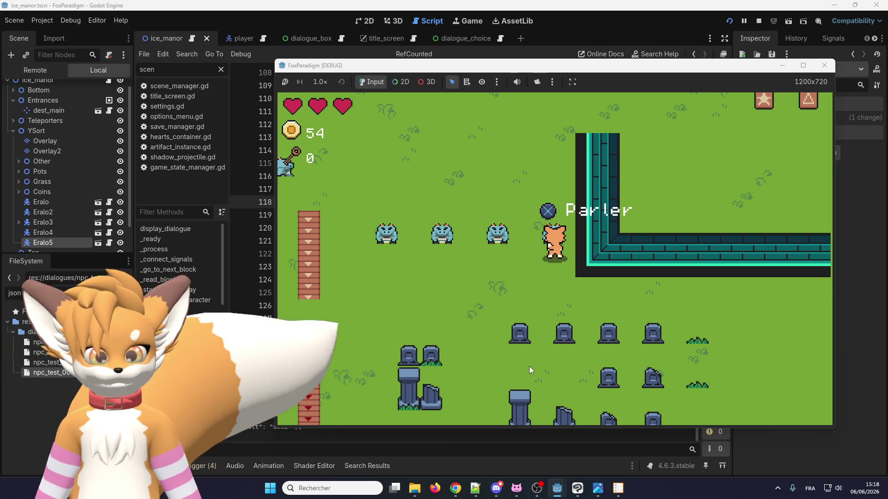
pyautogui.press('e')
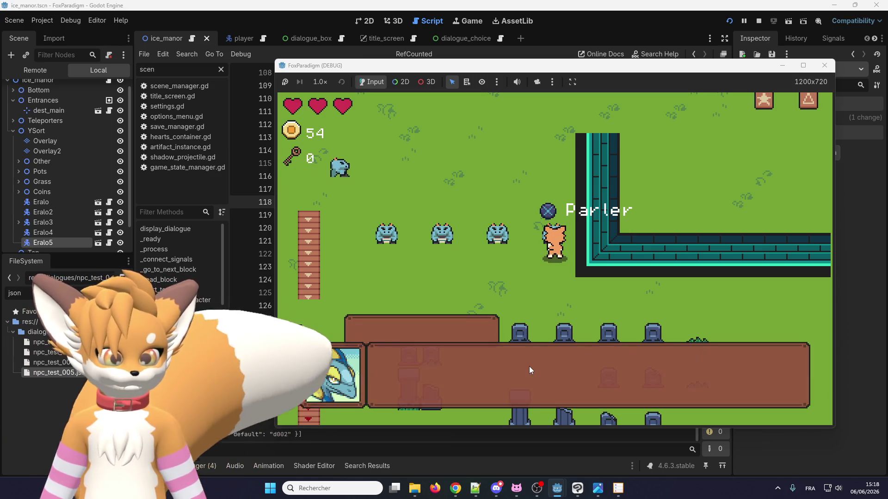
pyautogui.press('e')
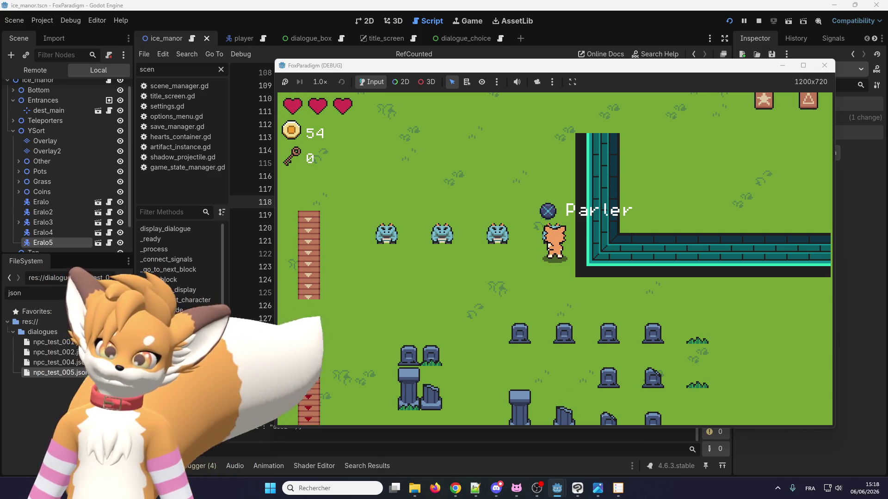
pyautogui.rightClick(211, 405)
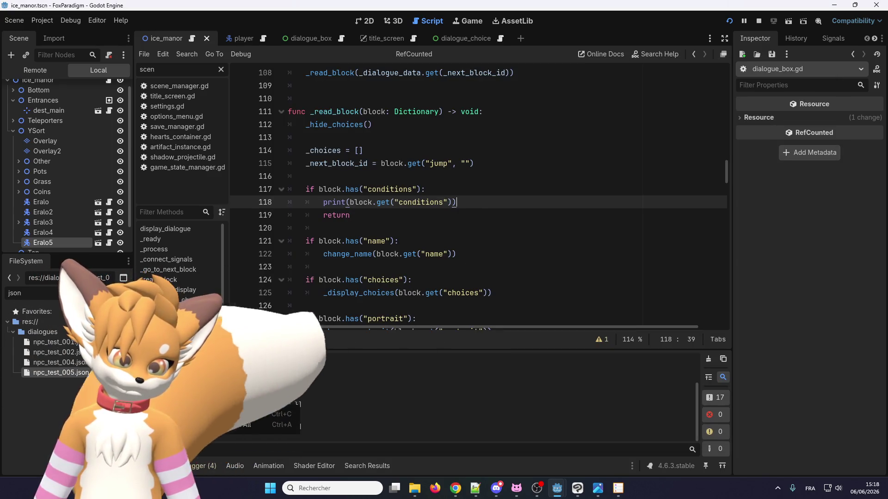
# Step: Read the printed conditions in the output log, then switch to the tileset_nature canvas in Clip Studio Paint
pyautogui.click(465, 250)
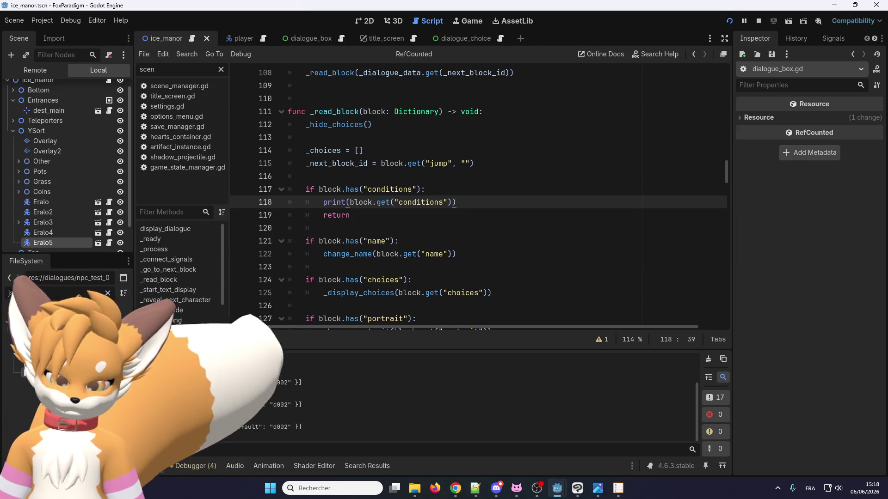
pyautogui.hotkey('alt', 'Tab')
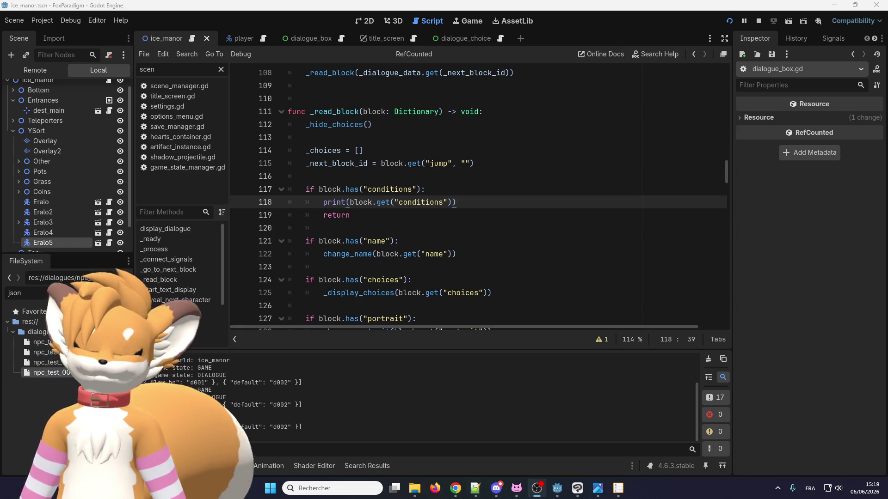
pyautogui.hotkey('alt', 'Tab')
pyautogui.scroll(-2, 310, 201)
pyautogui.scroll(3, 323, 249)
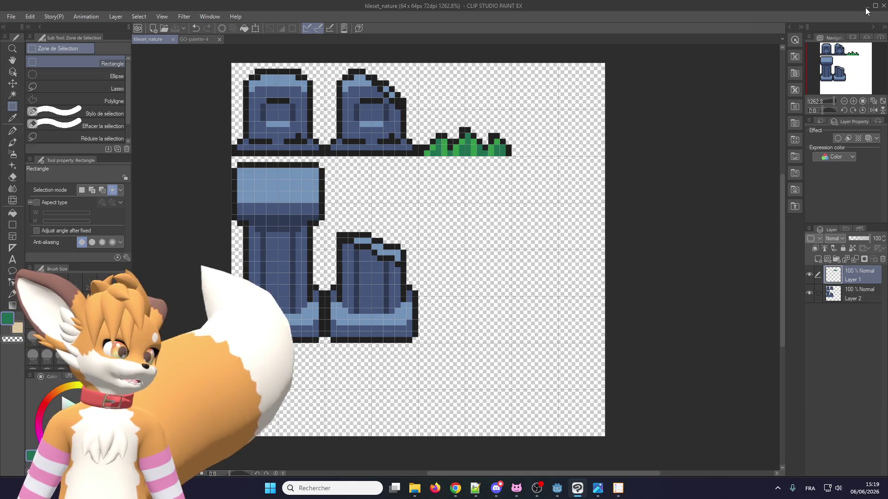
# Step: Switch from Clip Studio Paint back to the Godot script editor
pyautogui.hotkey('alt', 'Tab')
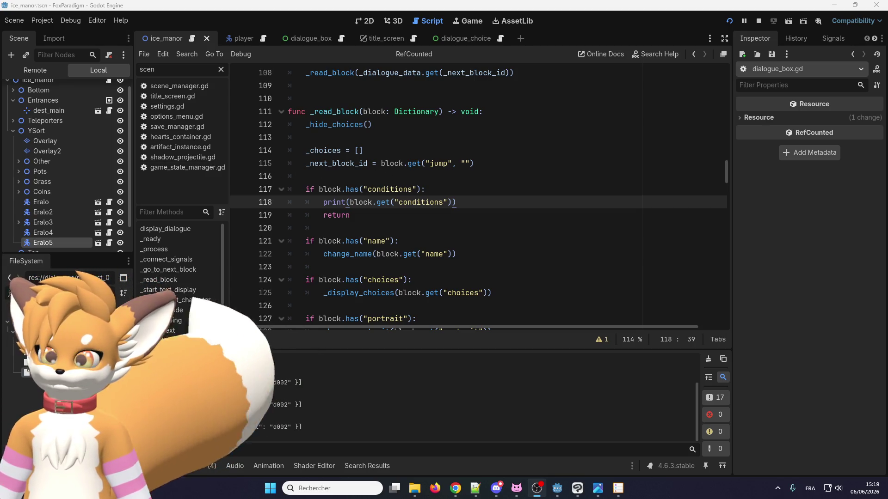
pyautogui.hotkey('alt', 'Tab')
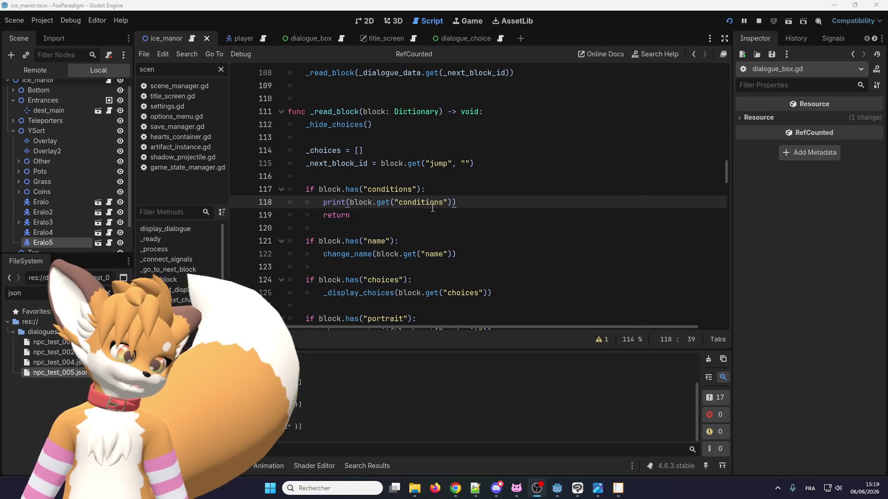
pyautogui.press('Down')
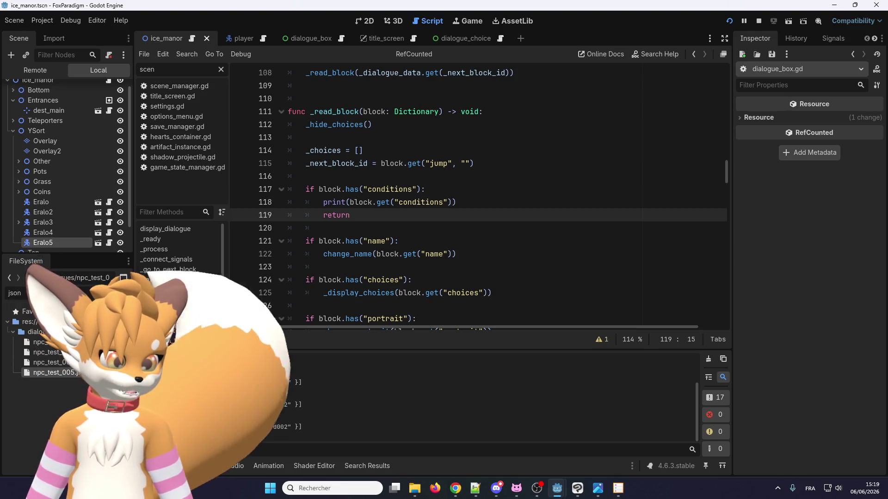
pyautogui.click(476, 200)
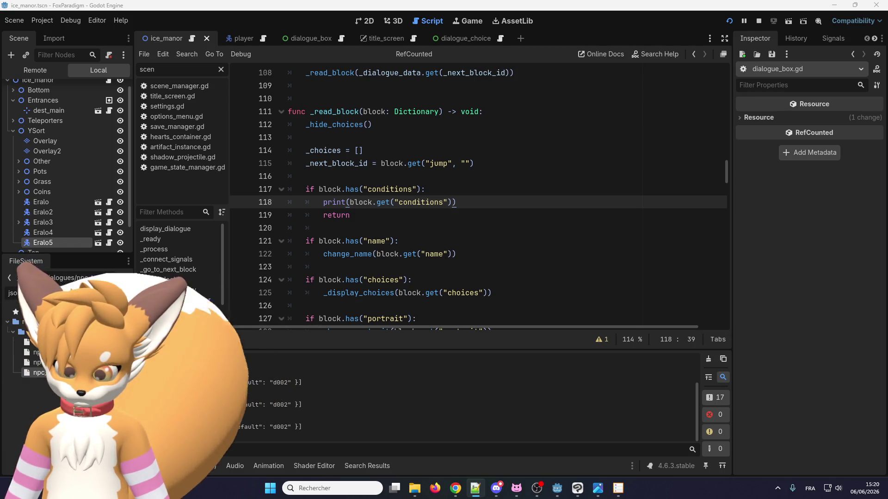
pyautogui.click(469, 201)
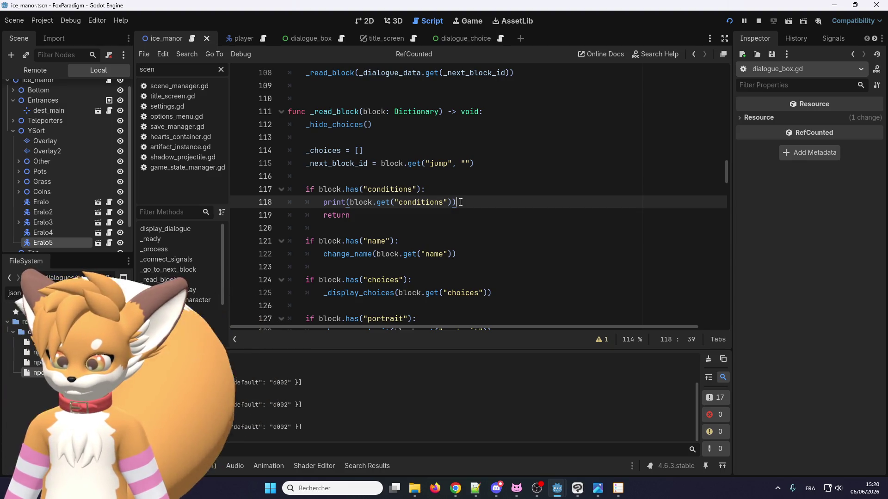
# Step: Replace print on line 118 with check_conditions and remove the empty line before return
pyautogui.press('Return')
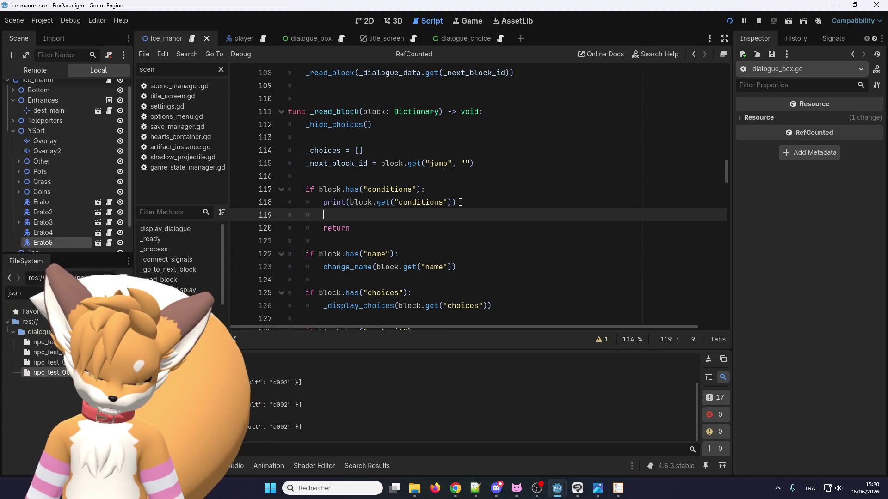
pyautogui.write('ck_conditions')
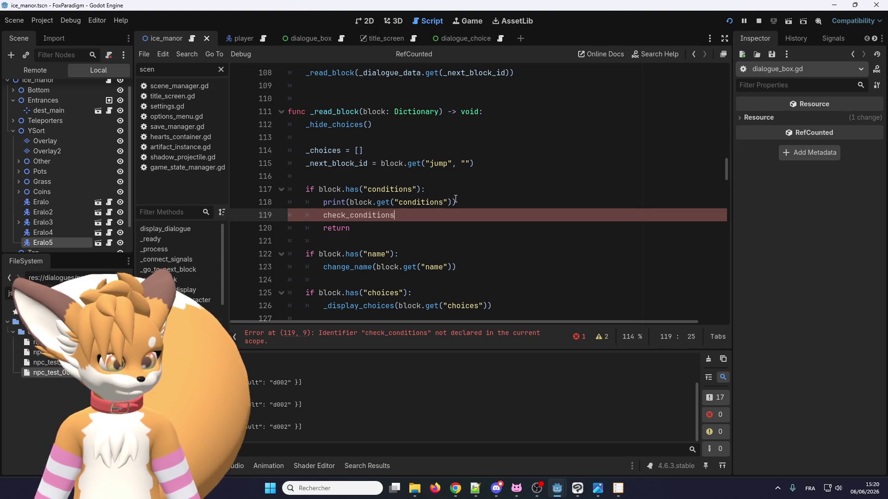
pyautogui.doubleClick(358, 215)
pyautogui.press('BackSpace')
pyautogui.doubleClick(343, 204)
pyautogui.hotkey('ctrl', 'v')
pyautogui.click(423, 221)
pyautogui.press('BackSpace')
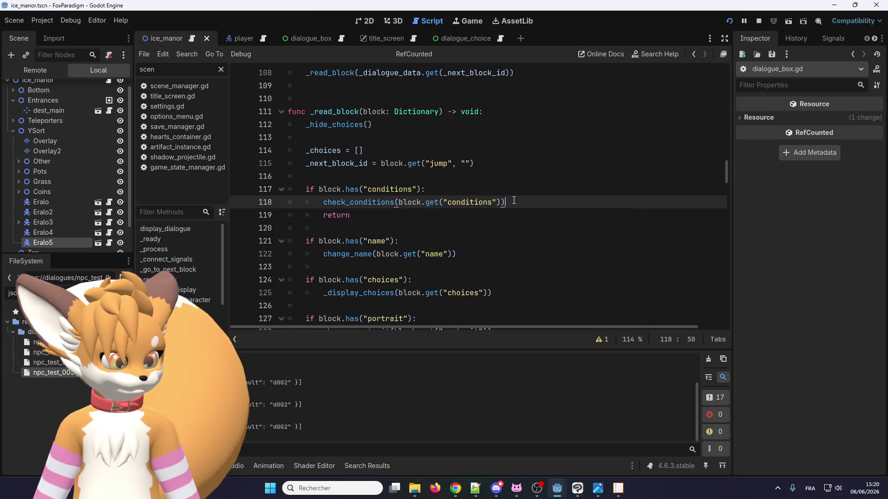
# Step: Prefix the call with an underscore to make _check_conditions, and go to the blank line after _read_block
pyautogui.click(322, 202)
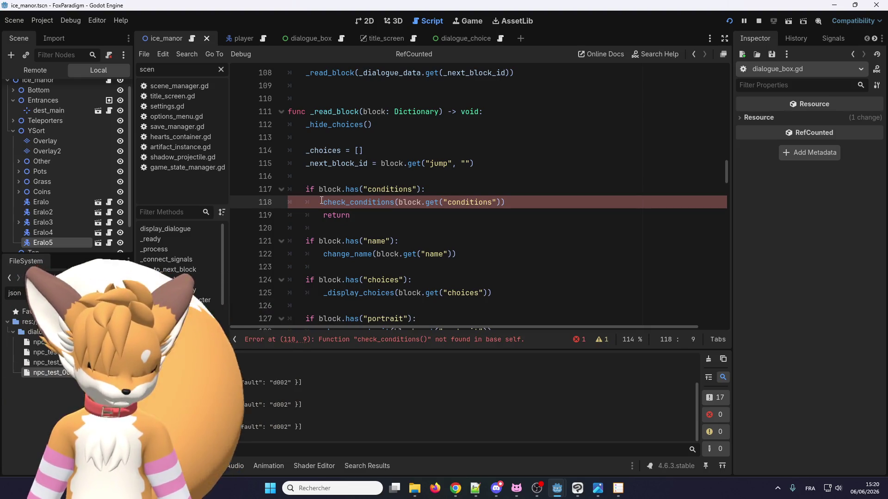
pyautogui.write('_')
pyautogui.doubleClick(361, 202)
pyautogui.scroll(-2, 352, 233)
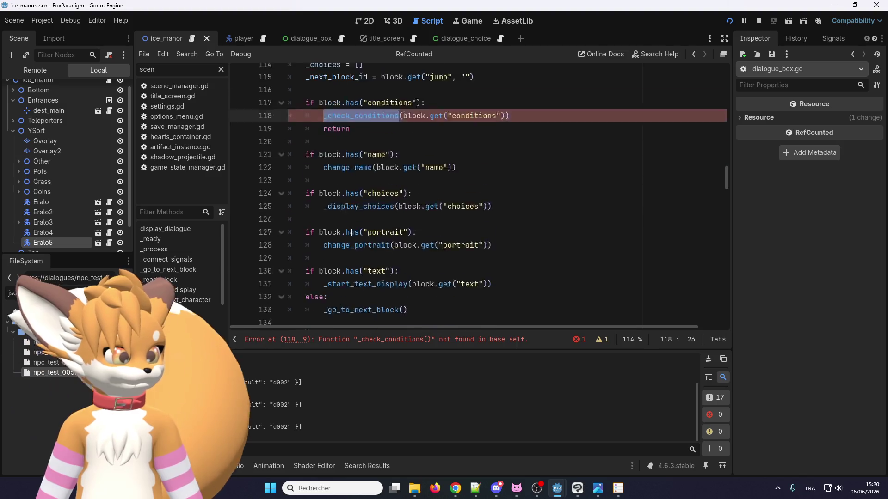
pyautogui.scroll(-5, 351, 233)
pyautogui.scroll(-3, 347, 218)
pyautogui.scroll(4, 342, 202)
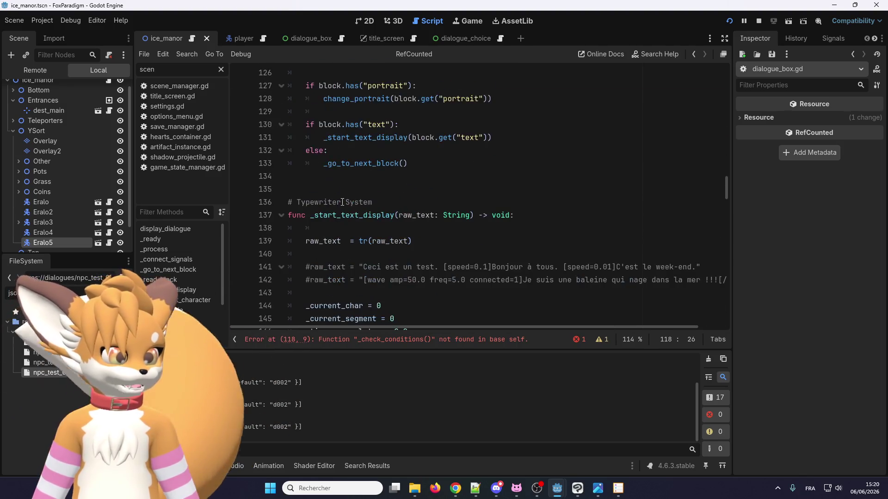
pyautogui.click(341, 190)
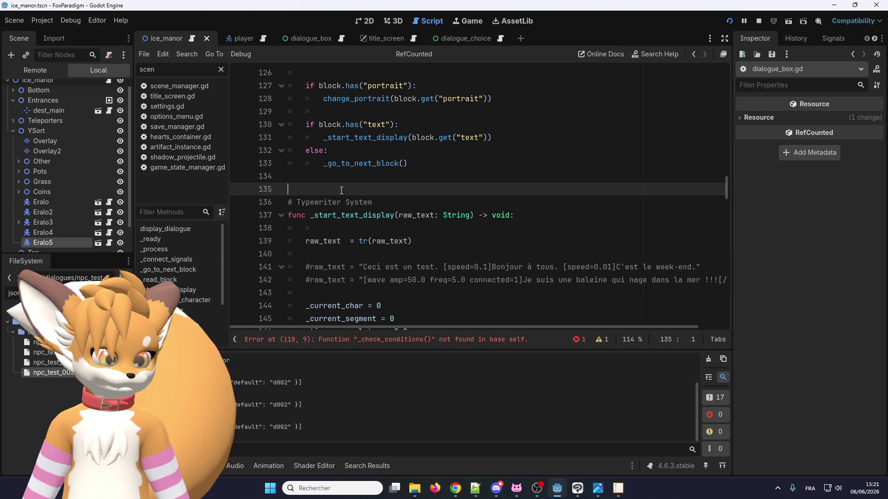
# Step: Add a new _check_conditions() function below _read_block with a copied -> void return type
pyautogui.press('Return')
pyautogui.write('func')
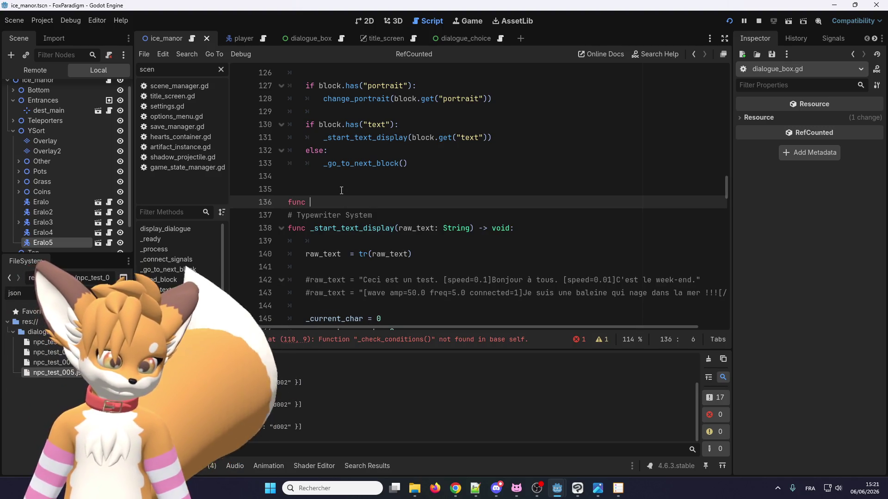
pyautogui.write('_check_conditions')
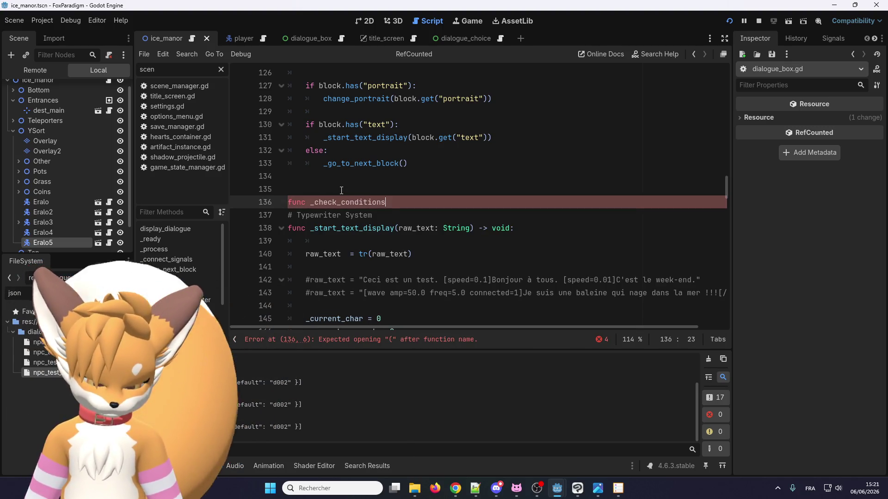
pyautogui.write('()')
pyautogui.press('Return')
pyautogui.press('Return')
pyautogui.moveTo(514, 254); pyautogui.dragTo(477, 256)
pyautogui.hotkey('ctrl', 'c')
pyautogui.click(417, 207)
pyautogui.hotkey('ctrl', 'v')
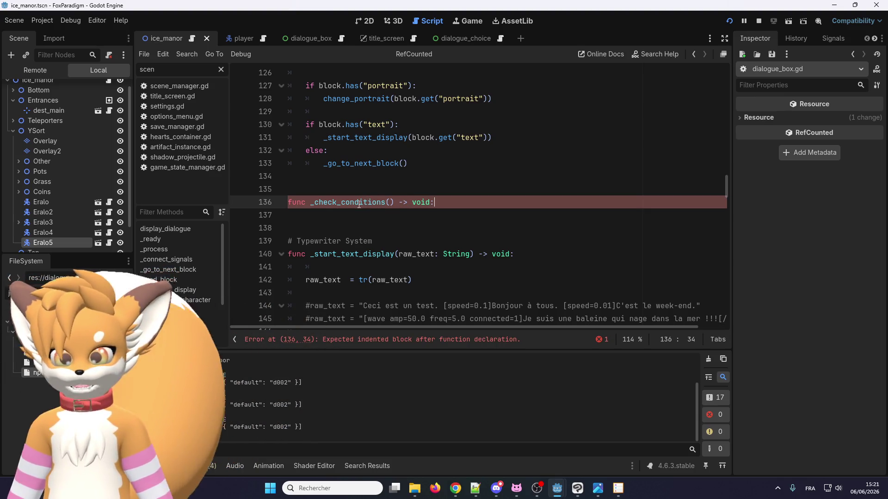
pyautogui.hotkey('alt', 'Tab')
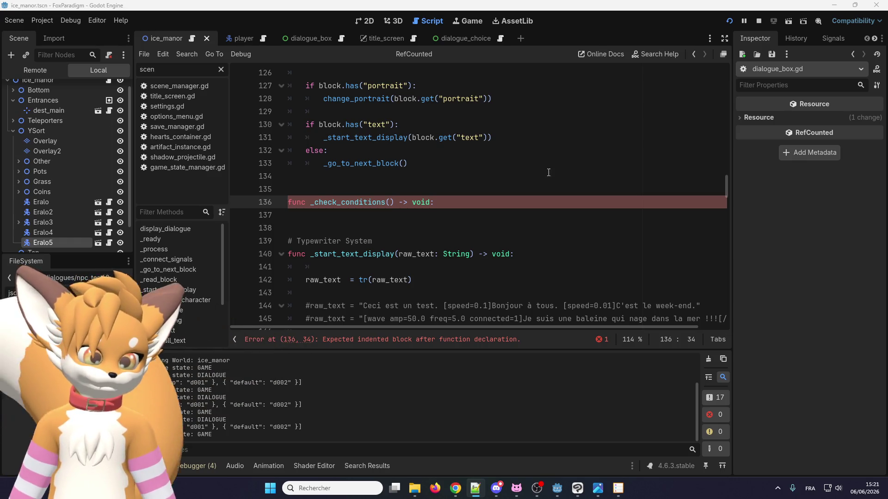
# Step: Indent the function body line and give _check_conditions a conditions: Dictionary parameter
pyautogui.click(324, 212)
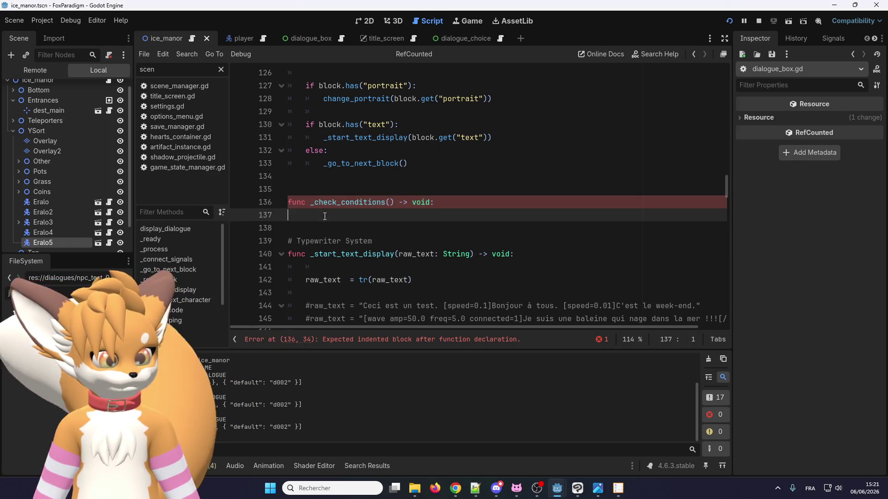
pyautogui.scroll(10, 331, 231)
pyautogui.scroll(-6, 336, 253)
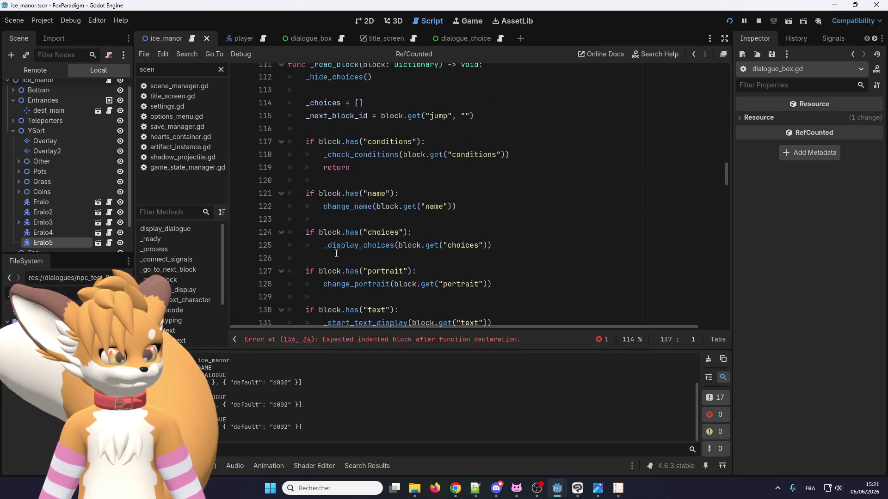
pyautogui.press('Tab')
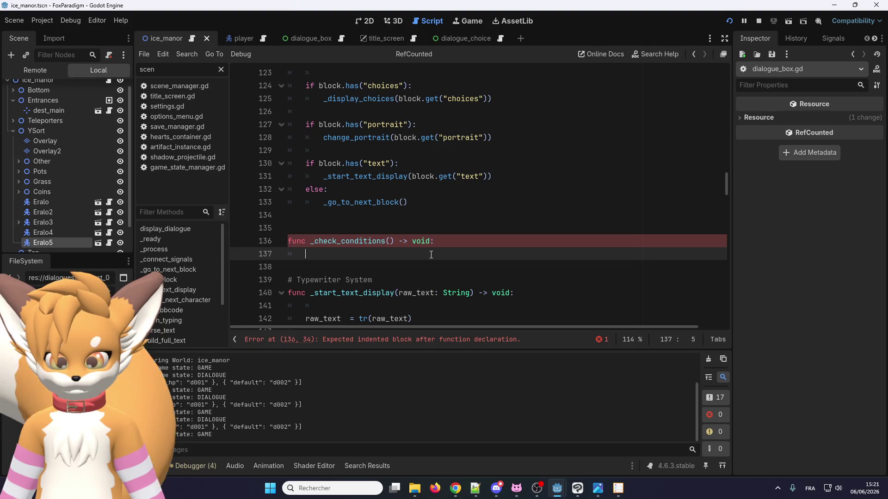
pyautogui.scroll(2, 430, 255)
pyautogui.scroll(-3, 430, 254)
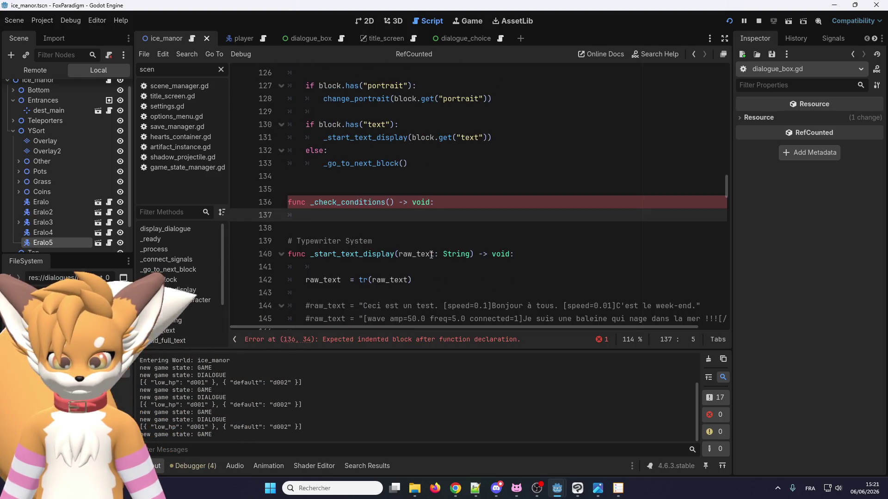
pyautogui.click(374, 223)
pyautogui.click(369, 215)
pyautogui.scroll(7, 499, 247)
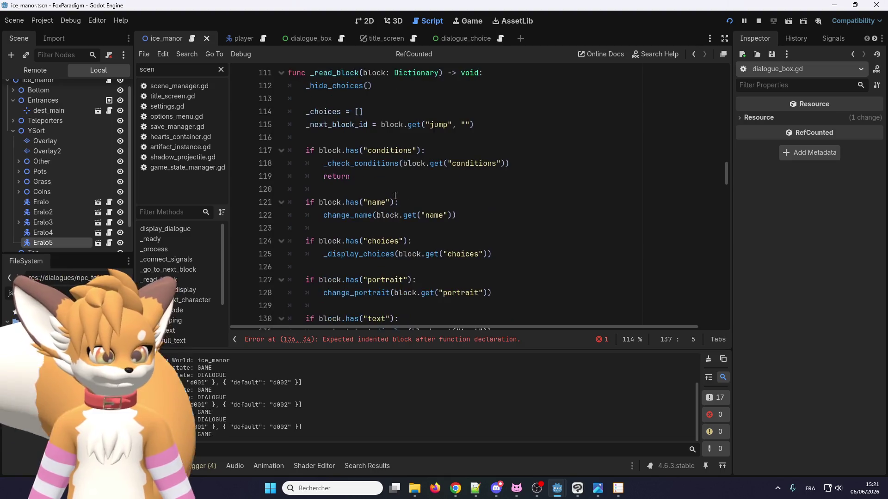
pyautogui.scroll(-6, 499, 247)
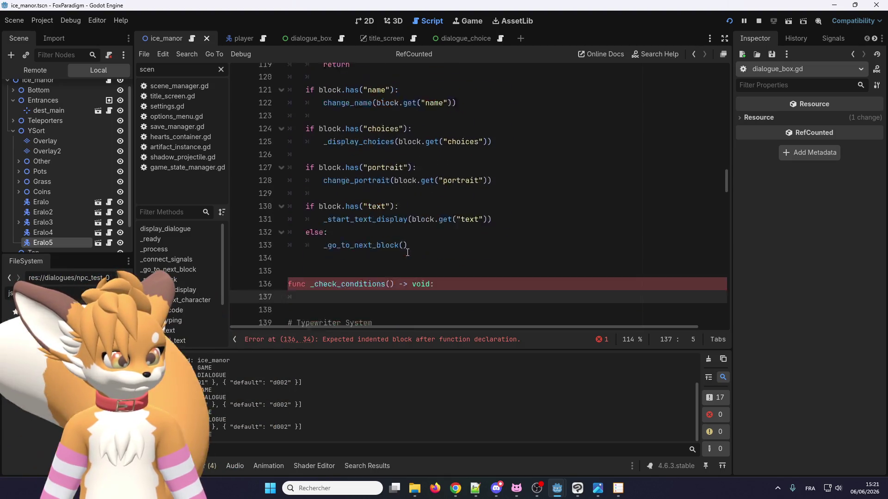
pyautogui.click(391, 241)
pyautogui.scroll(1, 393, 232)
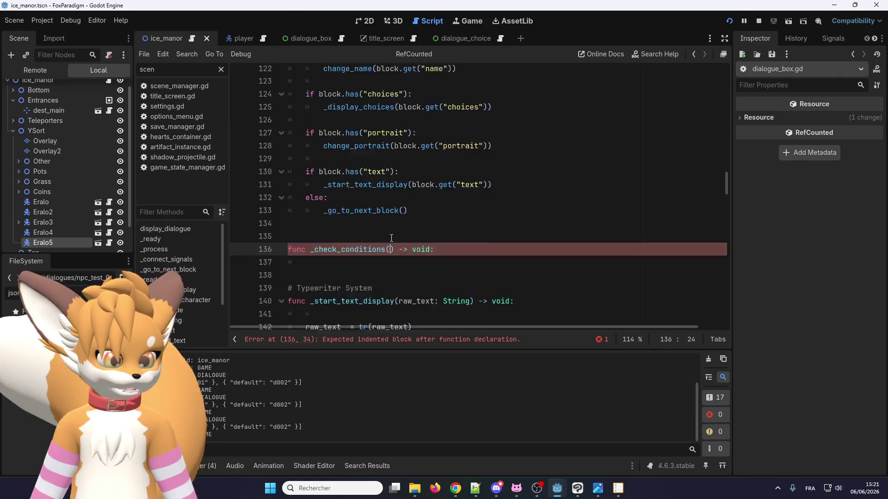
pyautogui.scroll(-2, 395, 226)
pyautogui.scroll(1, 397, 219)
pyautogui.write('condi')
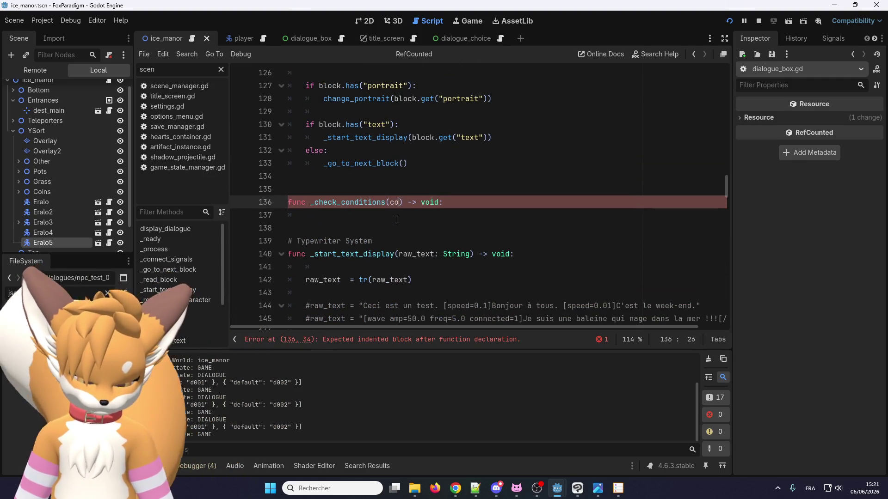
pyautogui.write('tions')
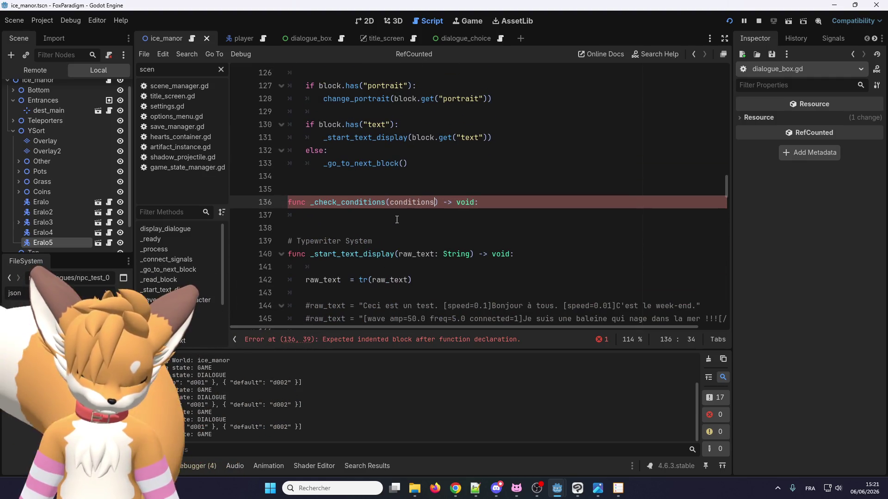
pyautogui.write(': Di')
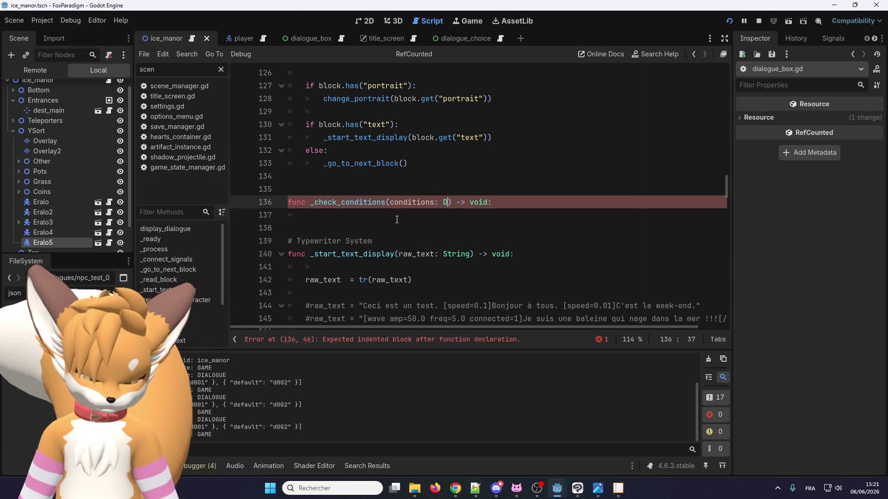
pyautogui.write('ctionary')
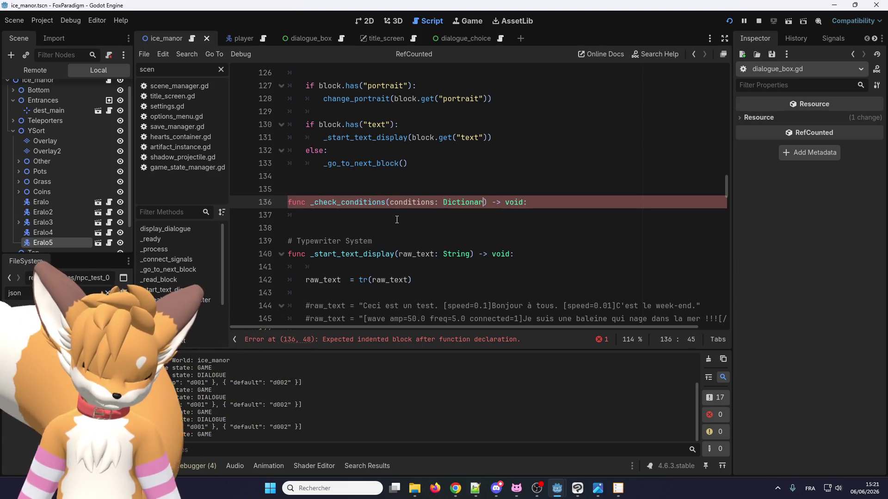
# Step: Add a placeholder print in the body and change the parameter type to Array[Dictionary]
pyautogui.click(388, 214)
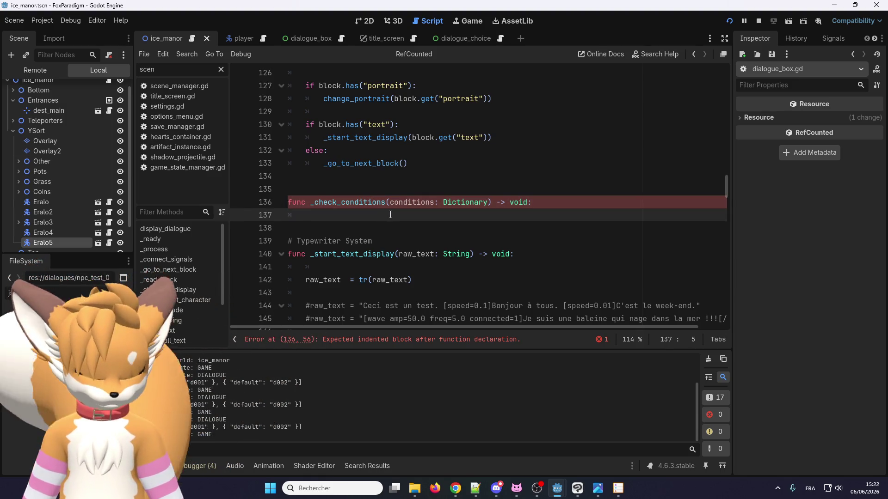
pyautogui.write('print')
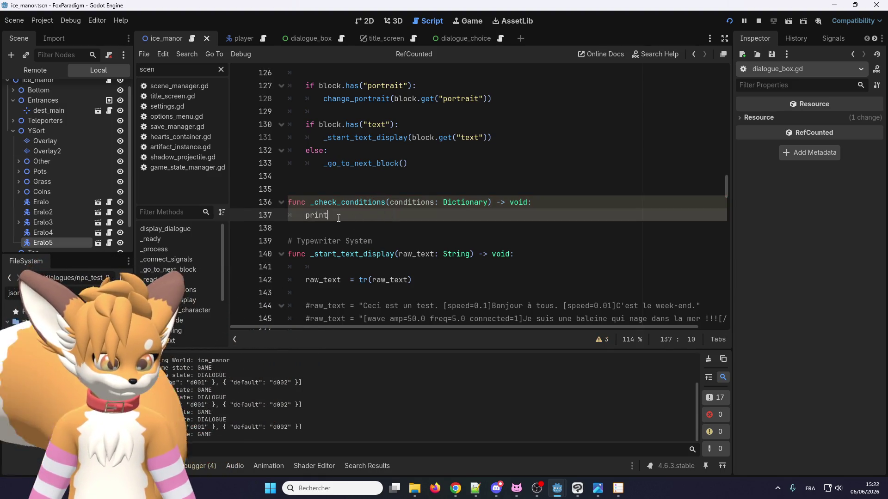
pyautogui.moveTo(328, 215); pyautogui.dragTo(307, 216)
pyautogui.scroll(3, 392, 248)
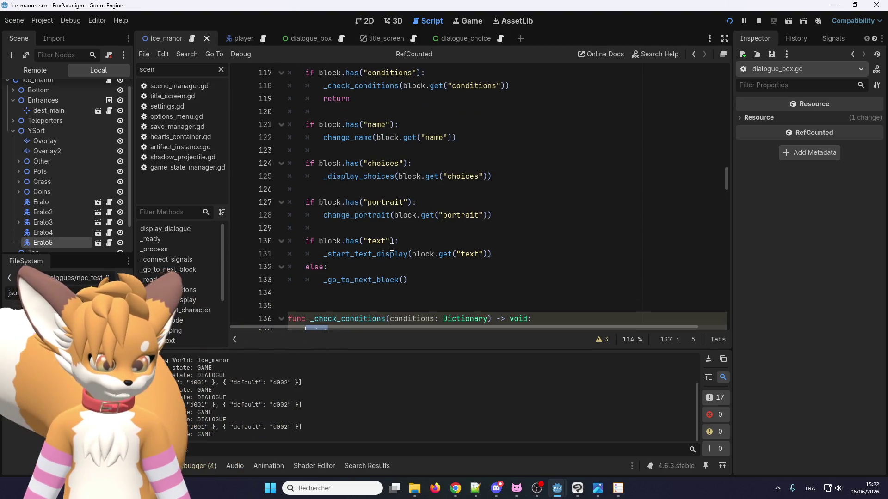
pyautogui.scroll(-2, 392, 247)
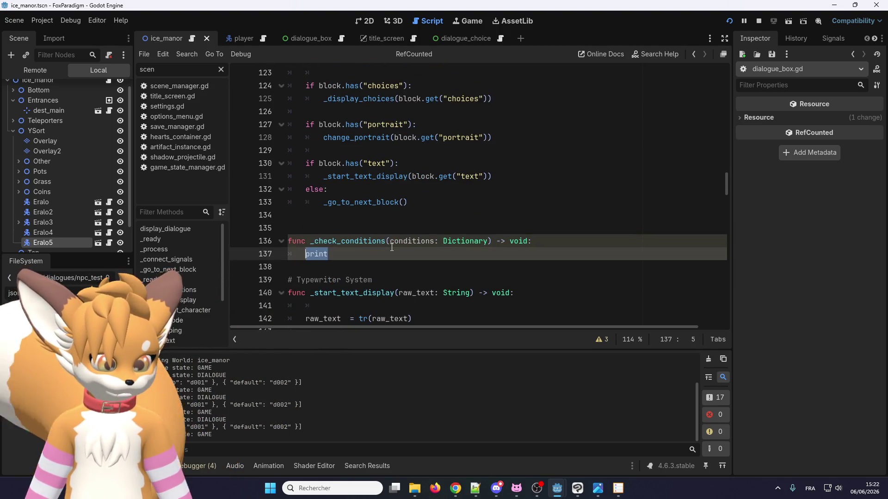
pyautogui.doubleClick(477, 240)
pyautogui.press('Left')
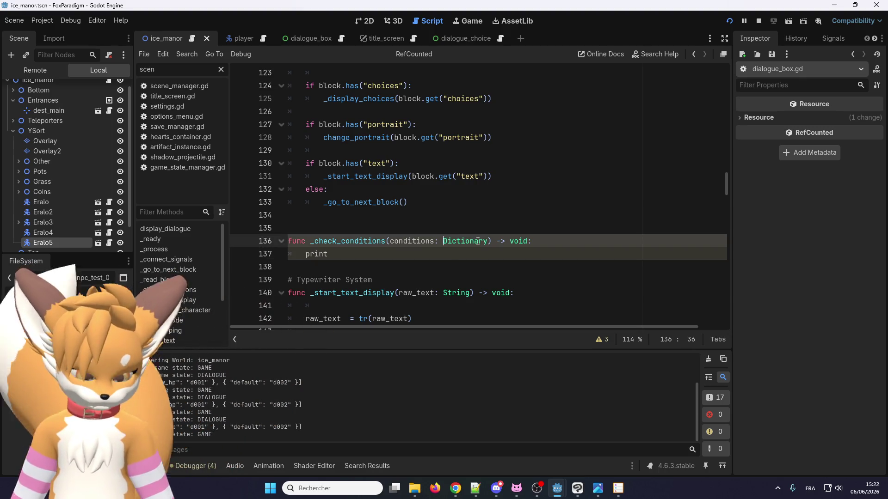
pyautogui.write('Array')
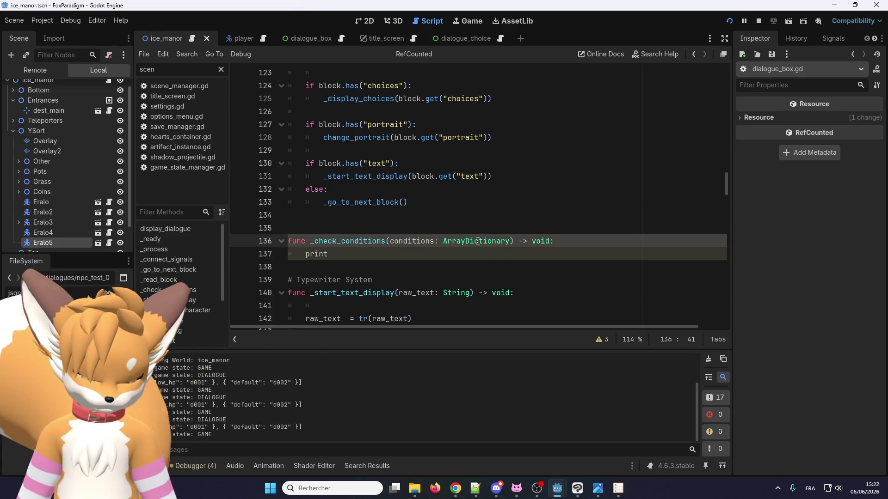
pyautogui.write('[')
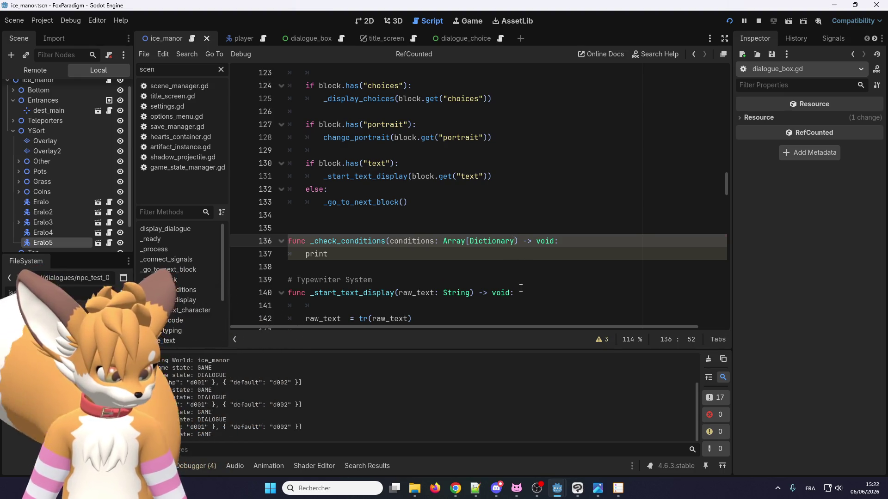
pyautogui.write(']')
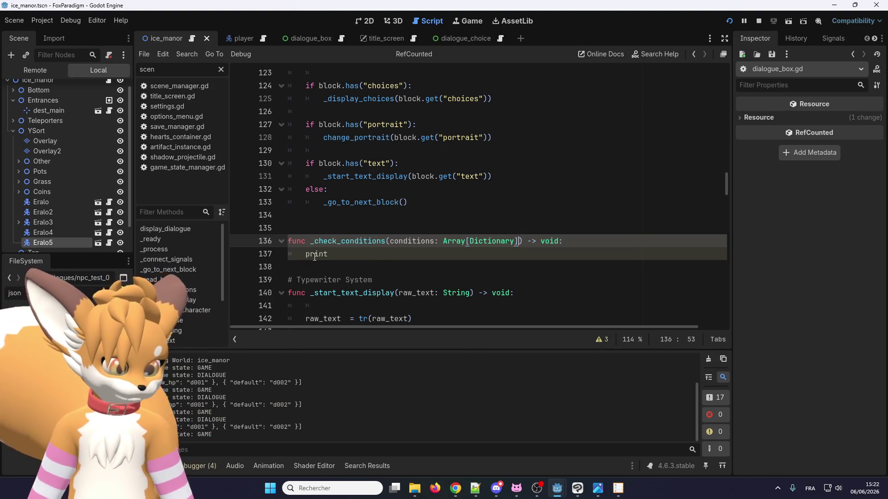
pyautogui.doubleClick(316, 255)
# Step: Replace the placeholder with 'for condition in conditions.size():' and an indented print(condition) line
pyautogui.write('for')
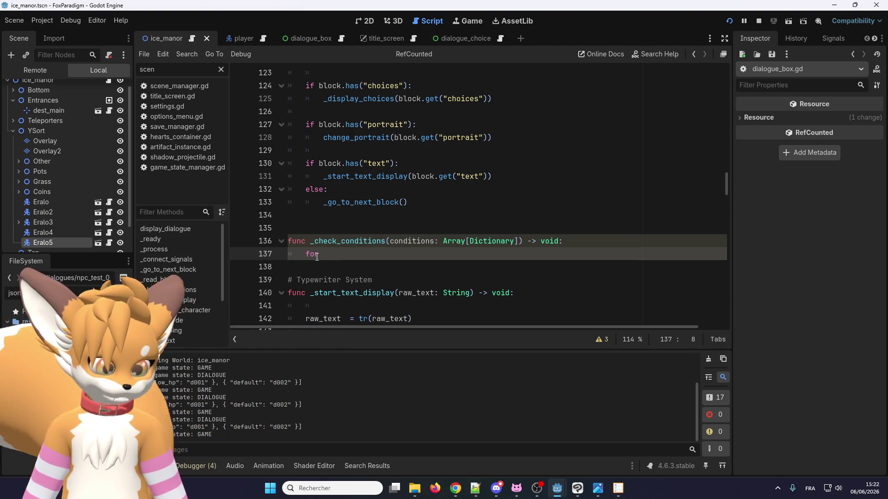
pyautogui.write(' c')
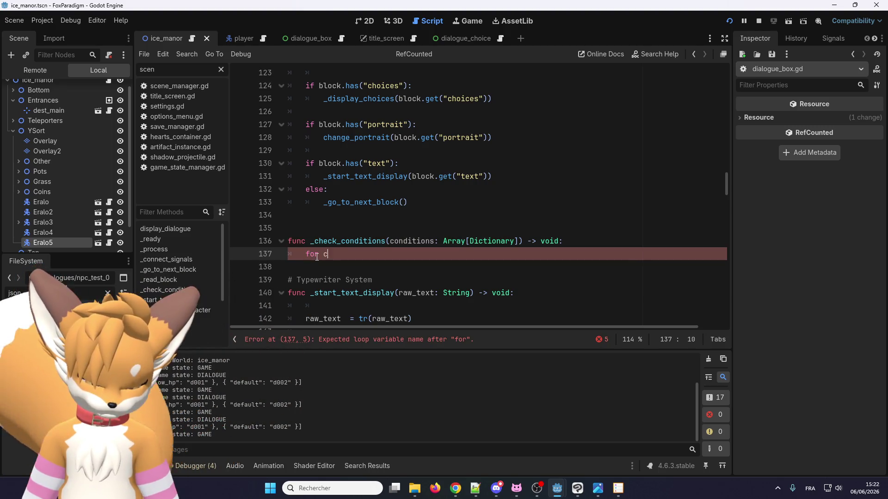
pyautogui.write('onditions')
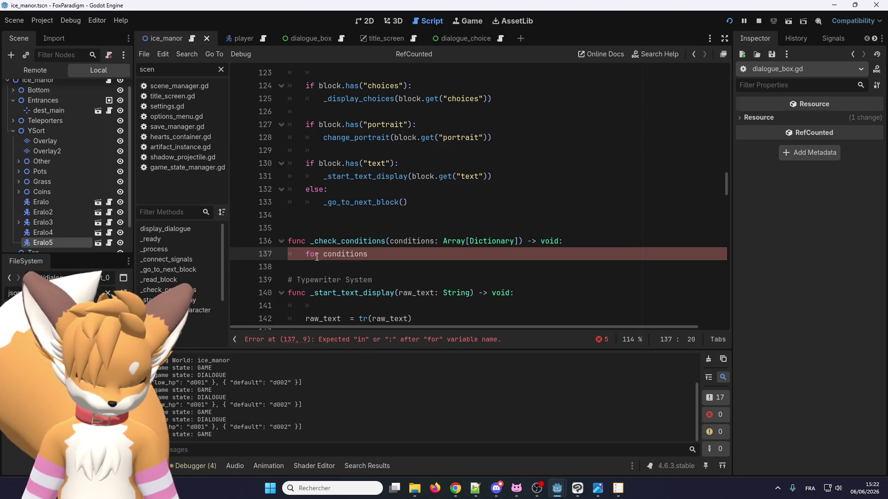
pyautogui.press('BackSpace')
pyautogui.write('in')
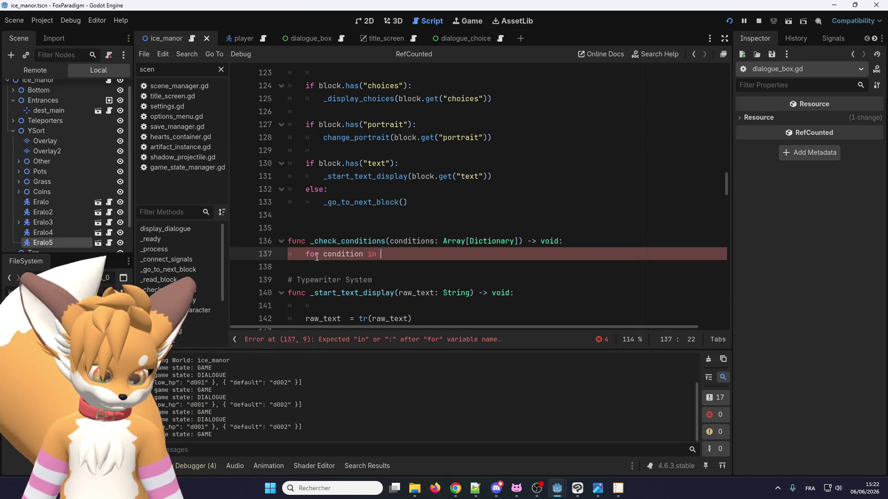
pyautogui.doubleClick(409, 241)
pyautogui.hotkey('ctrl', 'c')
pyautogui.click(455, 254)
pyautogui.hotkey('ctrl', 'v')
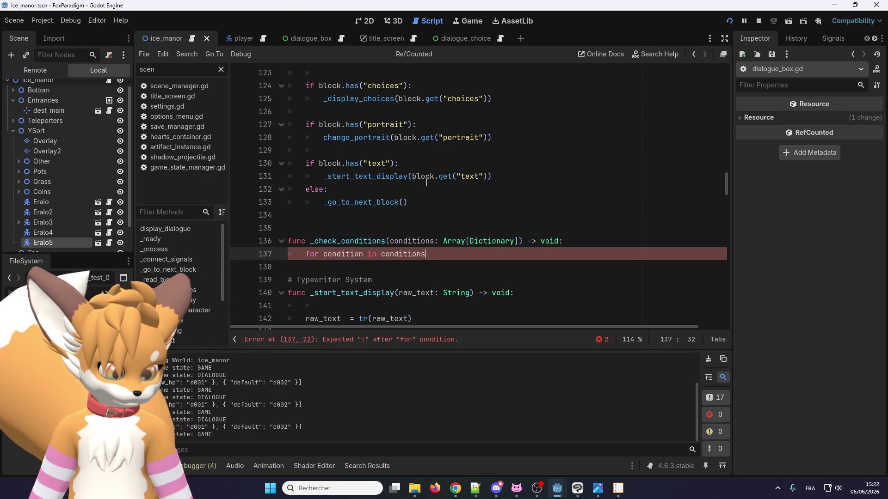
pyautogui.write(':')
pyautogui.press('Return')
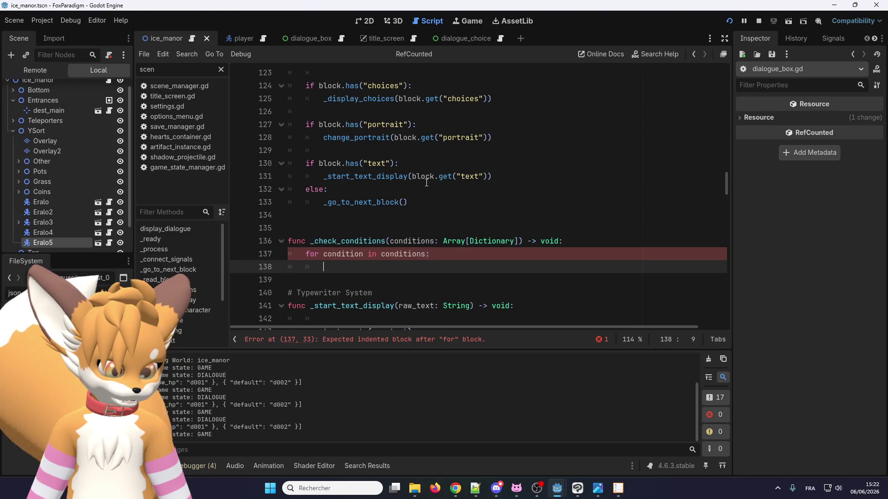
pyautogui.click(427, 254)
pyautogui.press('Delete')
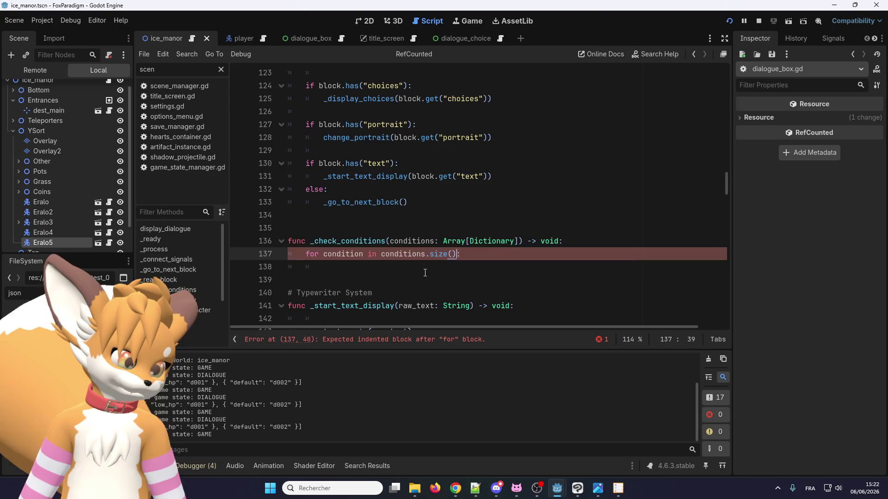
pyautogui.click(424, 269)
pyautogui.doubleClick(342, 254)
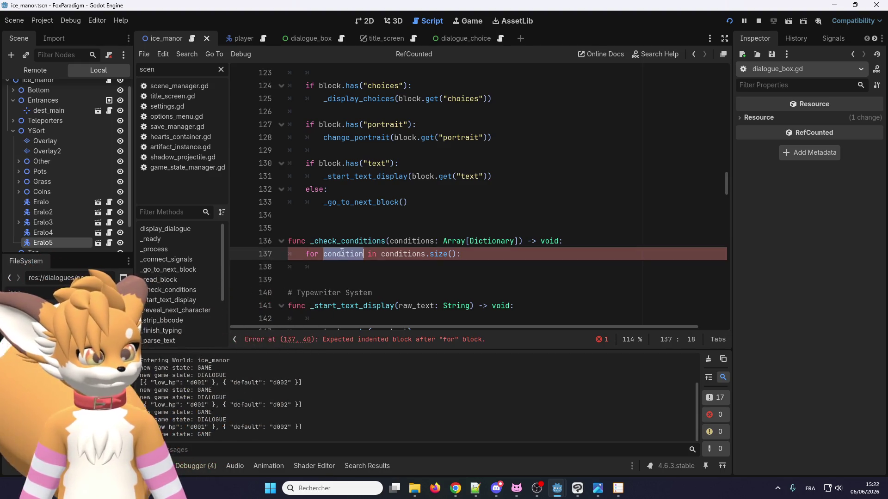
pyautogui.click(352, 266)
pyautogui.write('print(condition)')
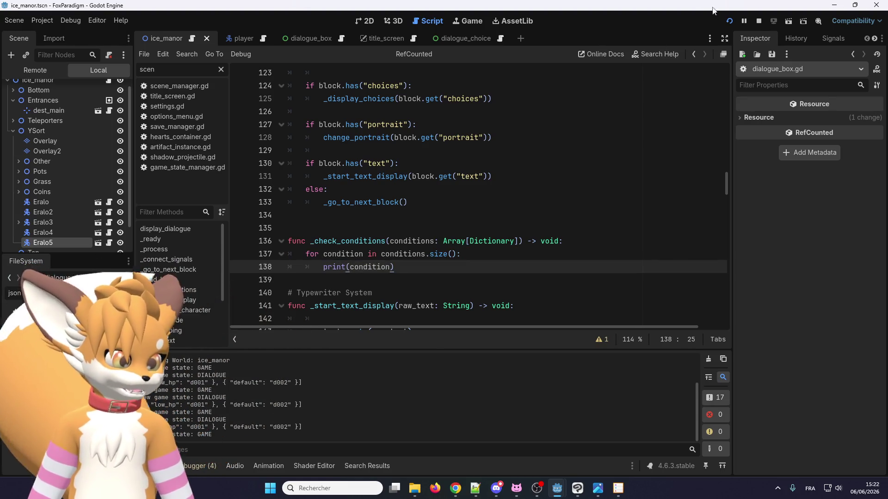
# Step: Run the game, start from the title screen, load the save, and walk the fox toward the NPCs
pyautogui.click(755, 26)
pyautogui.press('F5')
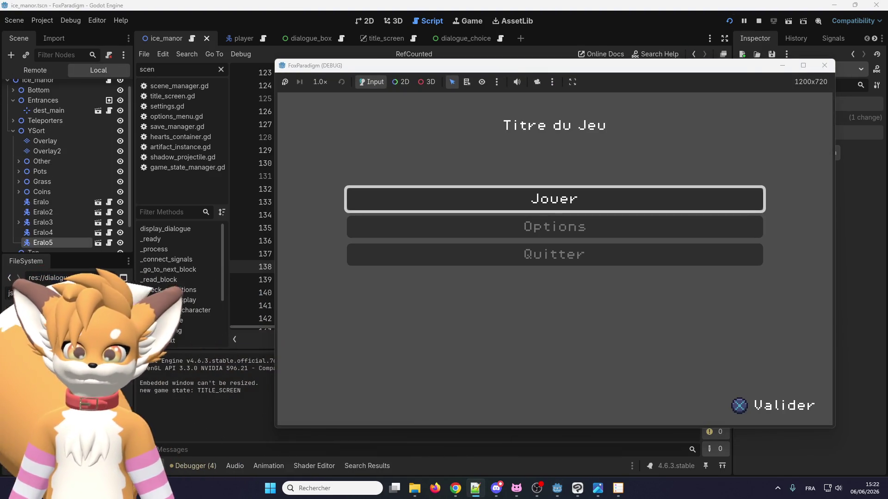
pyautogui.press('Return')
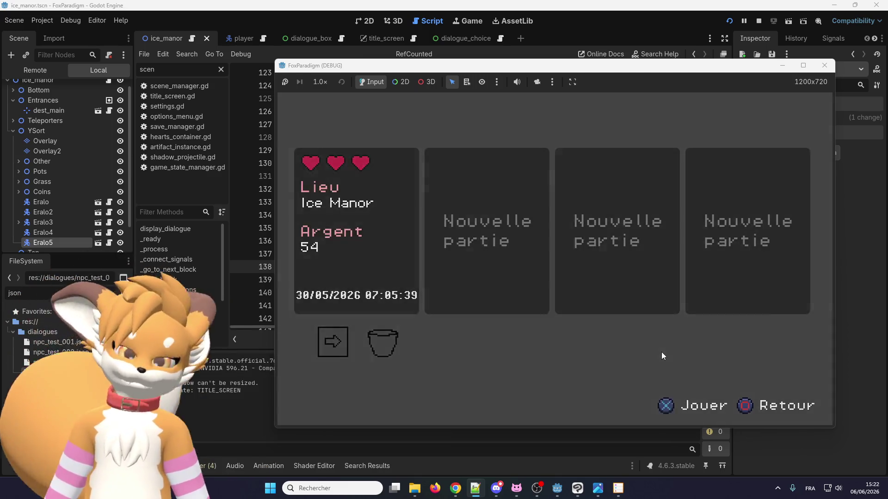
pyautogui.press('Return')
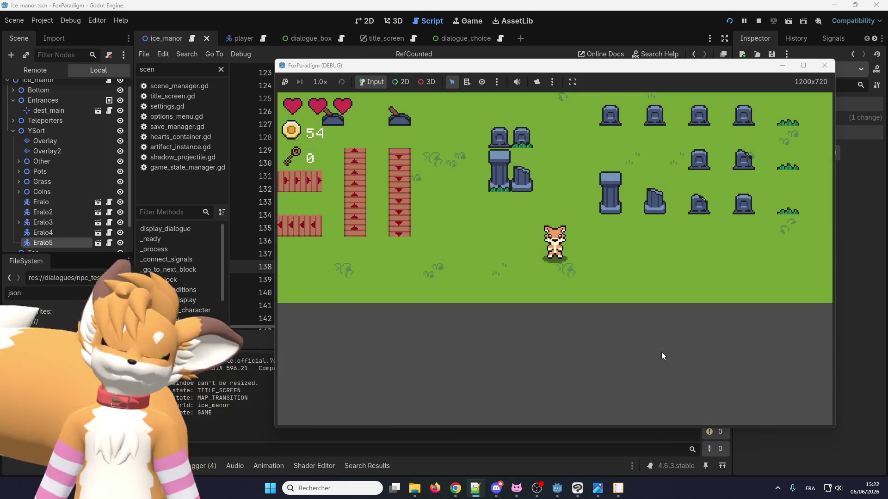
pyautogui.press('Up')
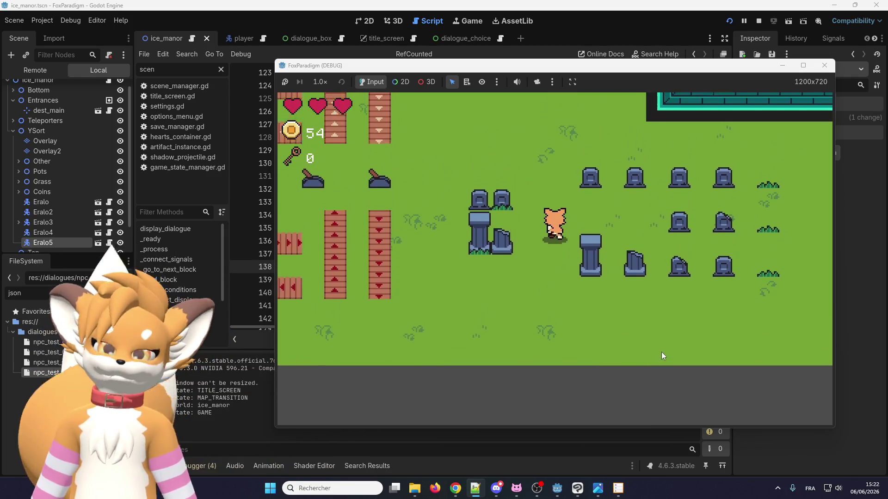
pyautogui.press('Up')
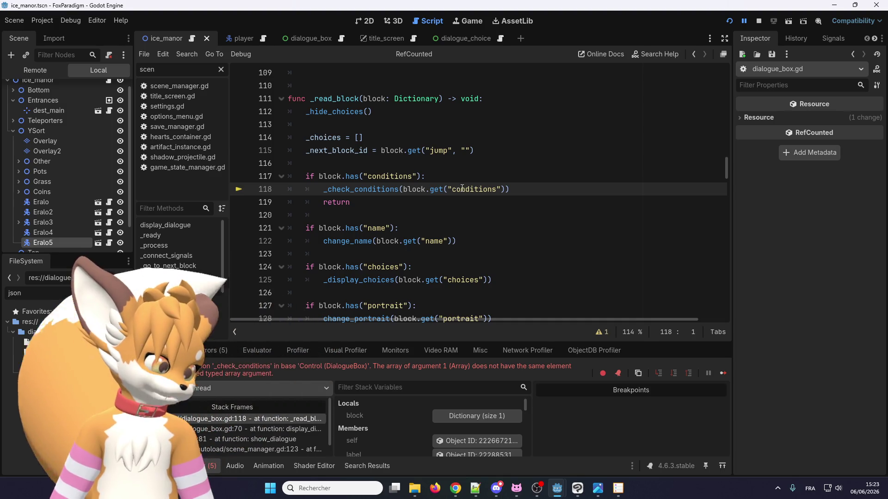
pyautogui.scroll(1, 407, 227)
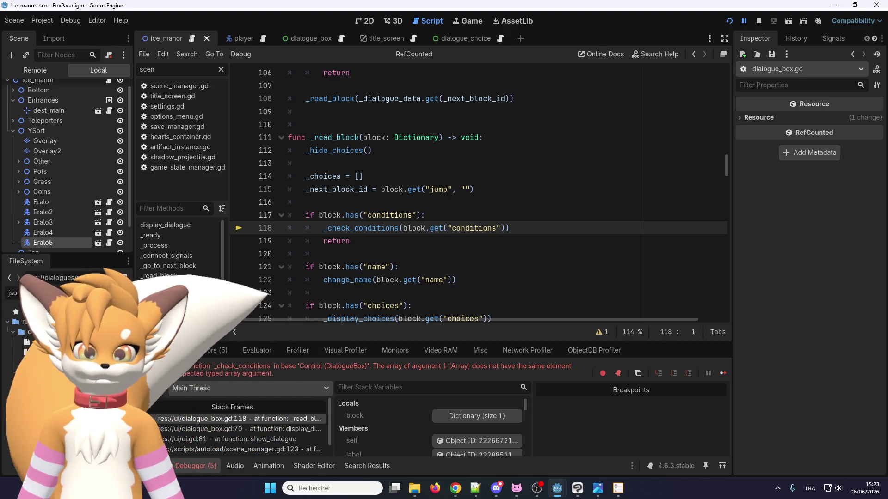
pyautogui.scroll(4, 427, 224)
pyautogui.scroll(-5, 405, 267)
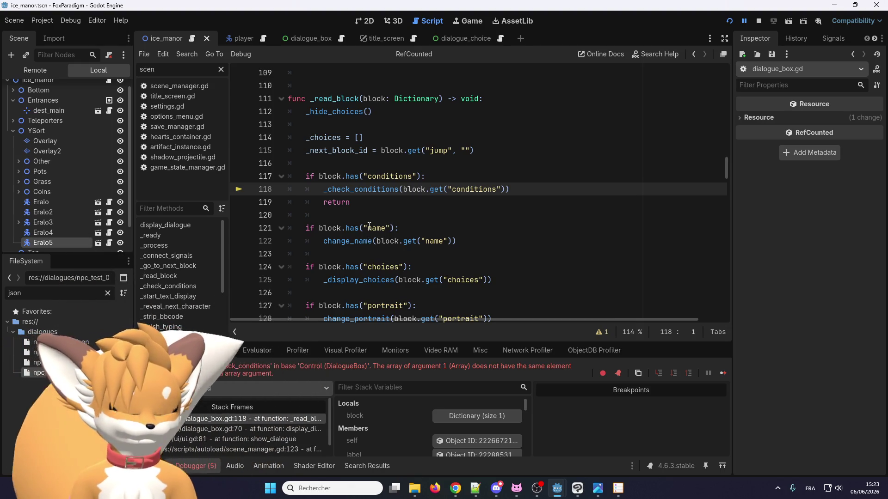
pyautogui.scroll(-1, 359, 219)
pyautogui.scroll(2, 338, 231)
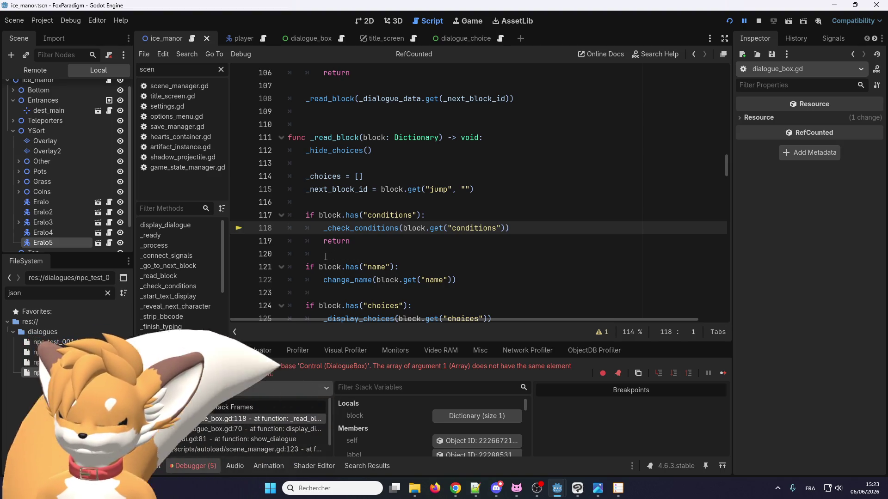
pyautogui.click(357, 228)
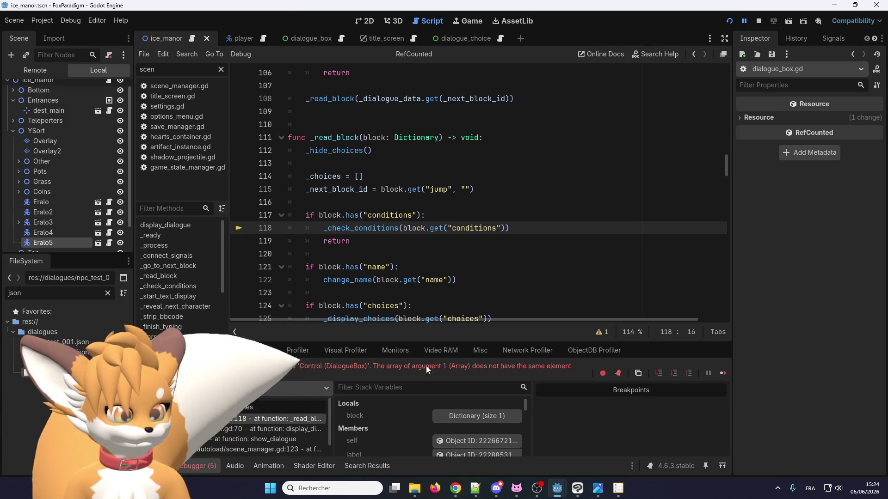
pyautogui.scroll(-9, 382, 245)
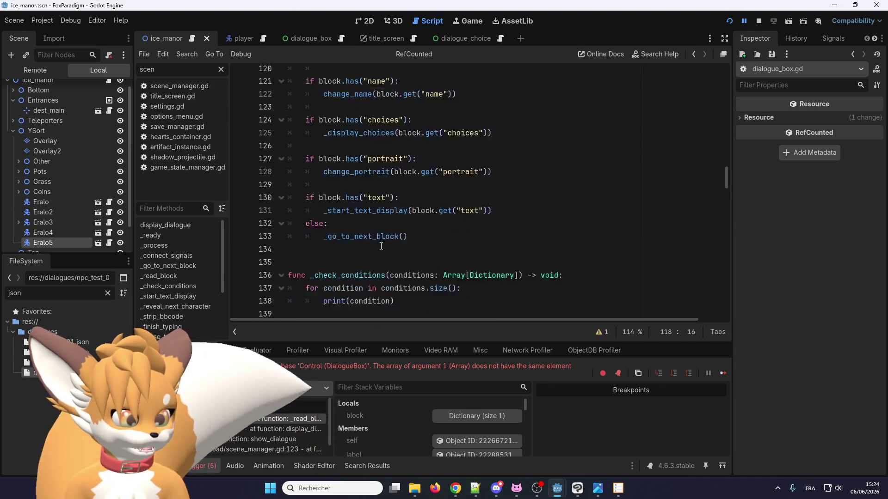
pyautogui.scroll(2, 382, 246)
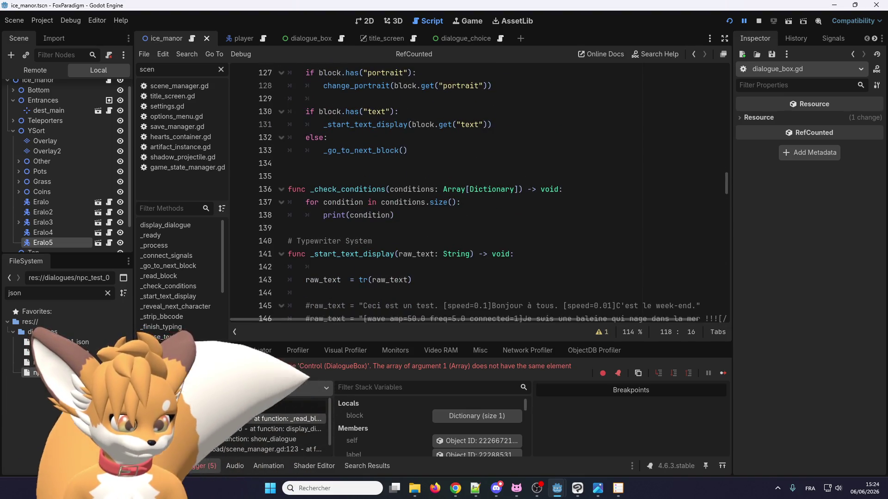
pyautogui.click(227, 422)
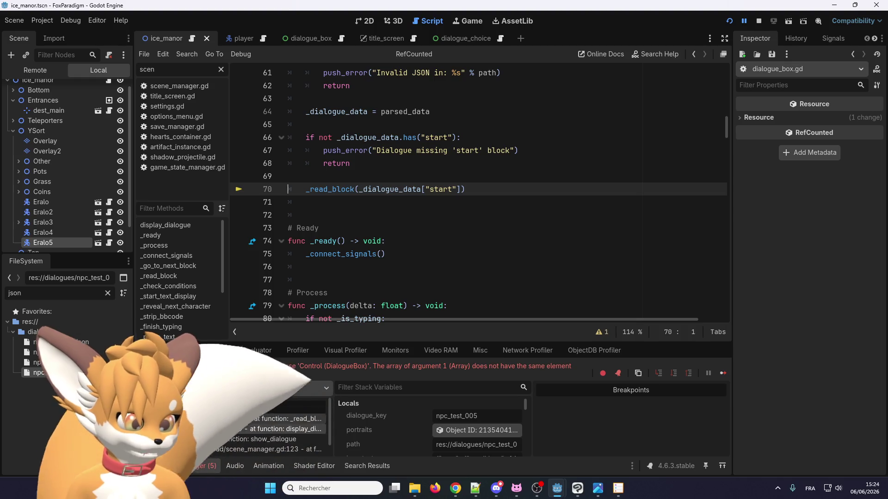
pyautogui.click(212, 347)
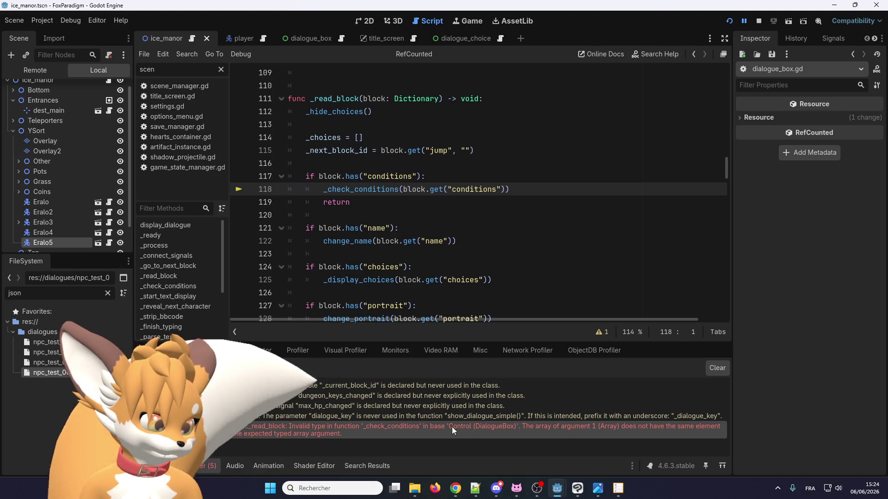
pyautogui.moveTo(606, 428)
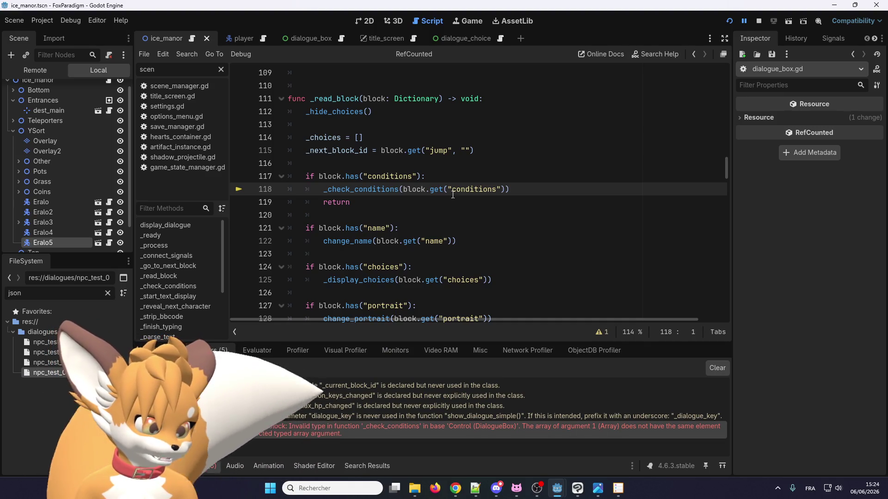
pyautogui.click(162, 350)
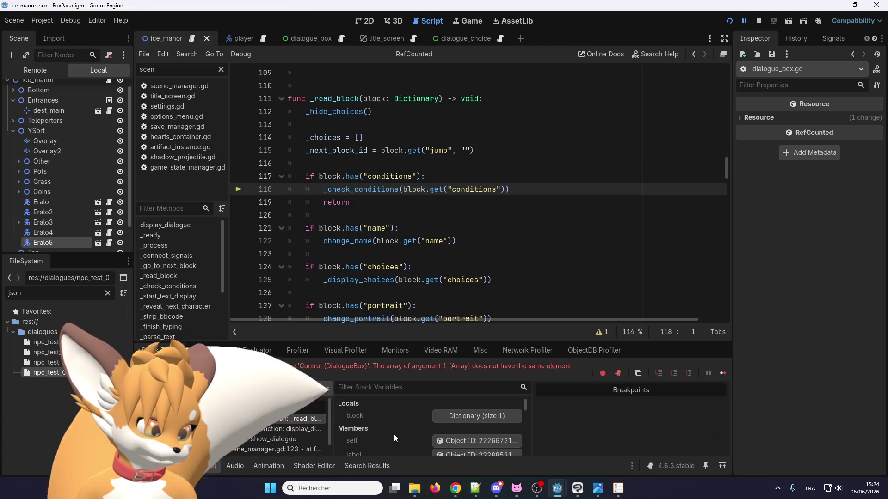
# Step: Expand the conditions Array (size 2) in Stack Variables and inspect both Dictionary elements
pyautogui.scroll(-1, 393, 430)
pyautogui.scroll(1, 393, 429)
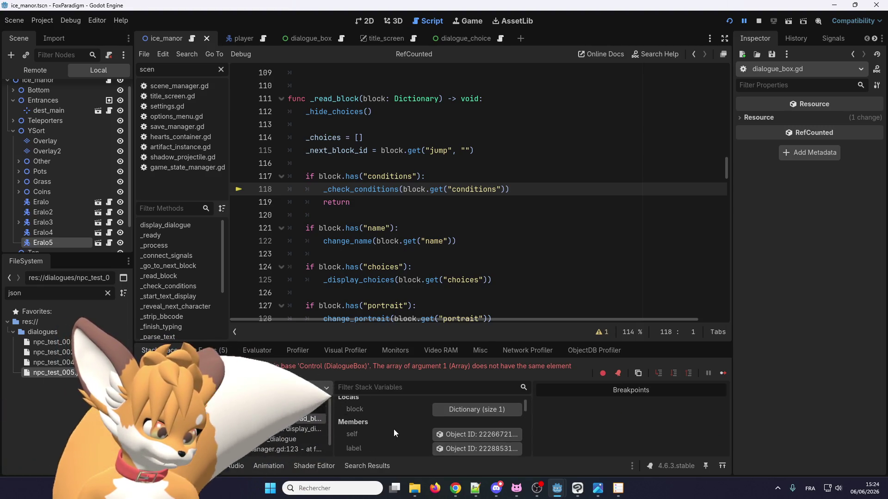
pyautogui.click(441, 416)
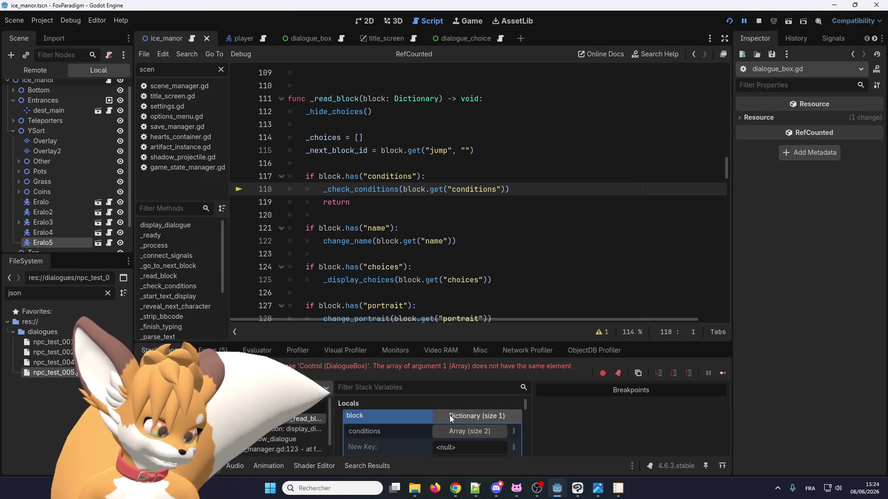
pyautogui.scroll(-1, 404, 418)
pyautogui.click(467, 412)
pyautogui.scroll(-1, 442, 412)
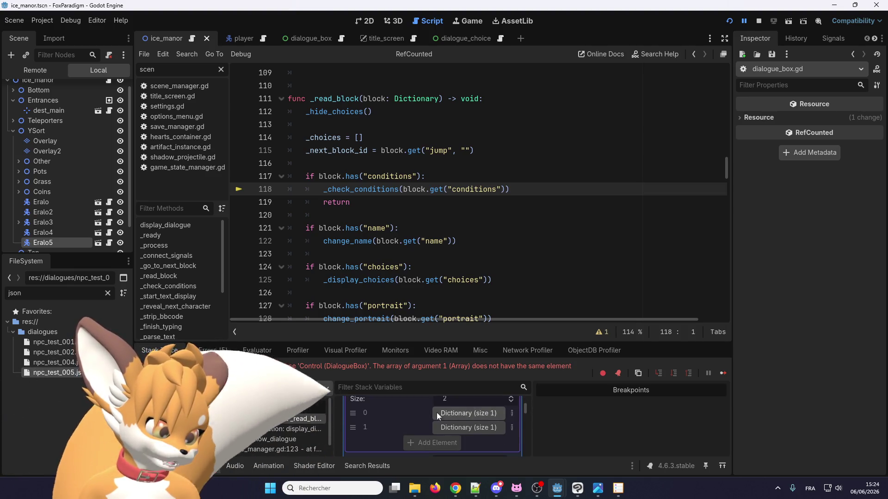
pyautogui.scroll(-7, 410, 220)
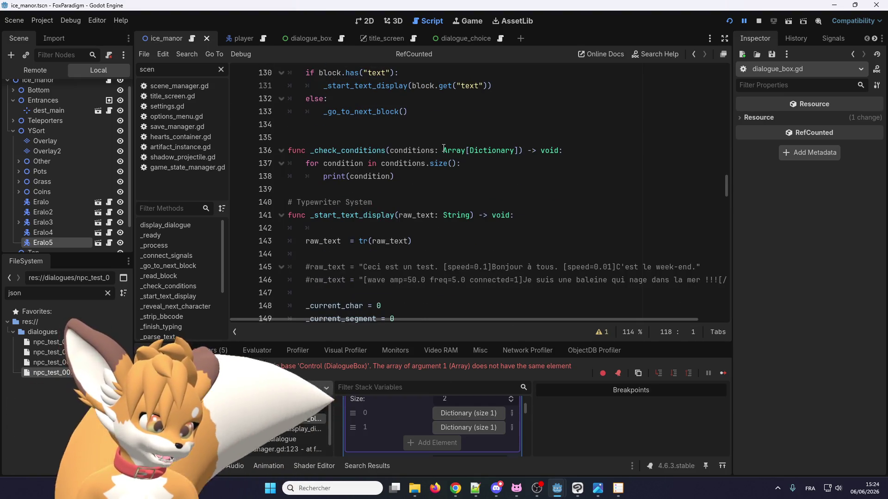
pyautogui.click(452, 414)
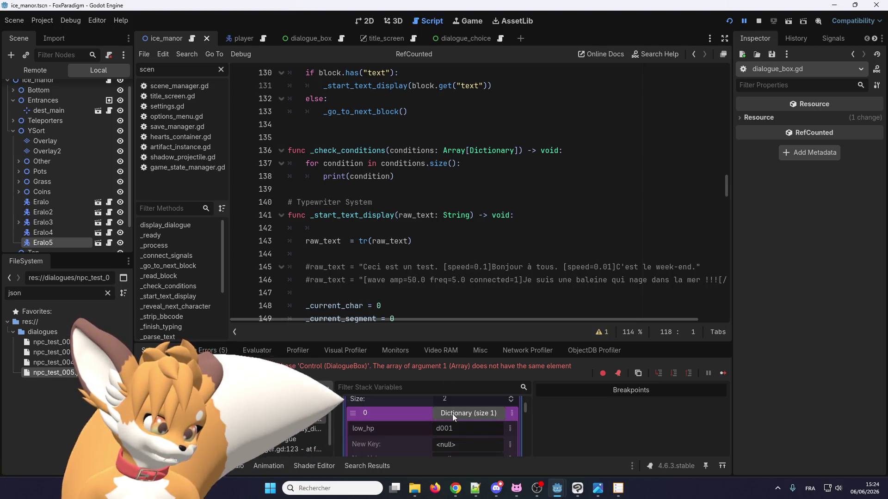
pyautogui.scroll(-1, 453, 413)
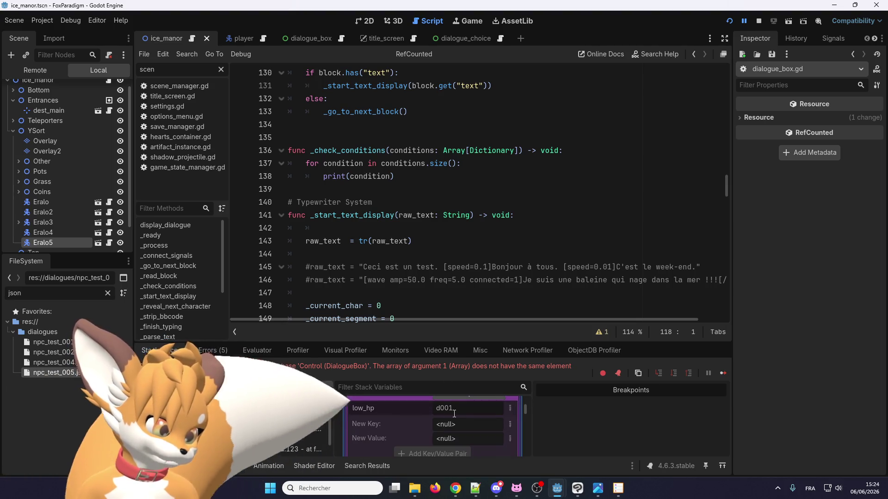
pyautogui.scroll(-1, 453, 413)
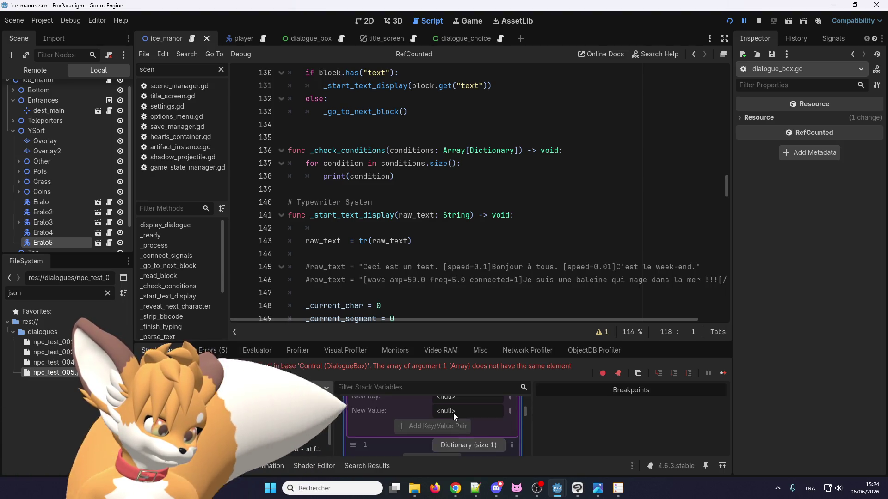
pyautogui.scroll(1, 453, 412)
pyautogui.click(457, 413)
pyautogui.click(461, 429)
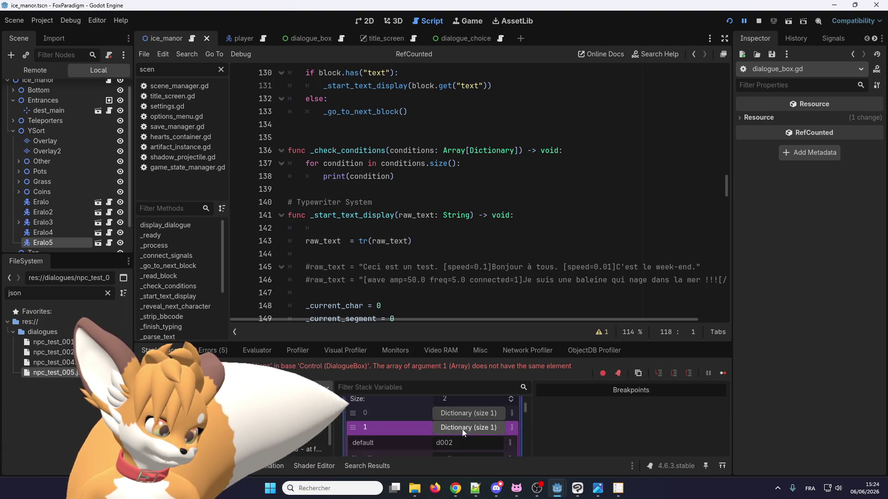
pyautogui.scroll(-1, 462, 429)
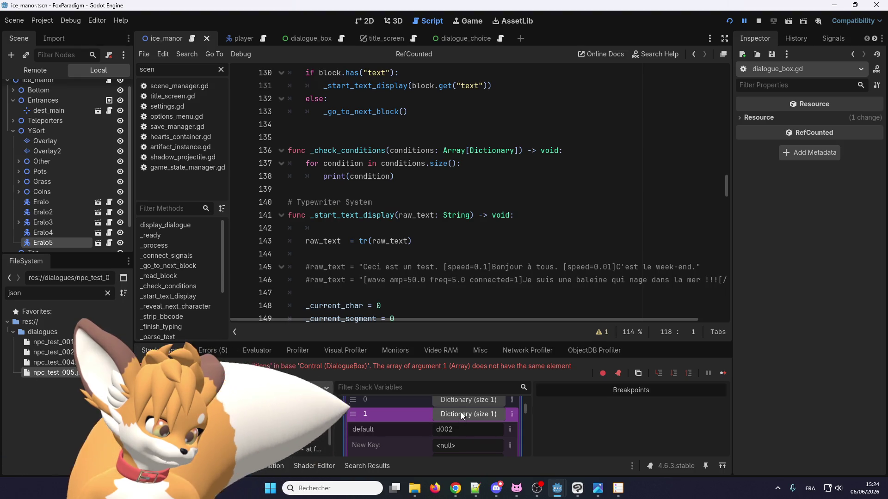
pyautogui.click(462, 413)
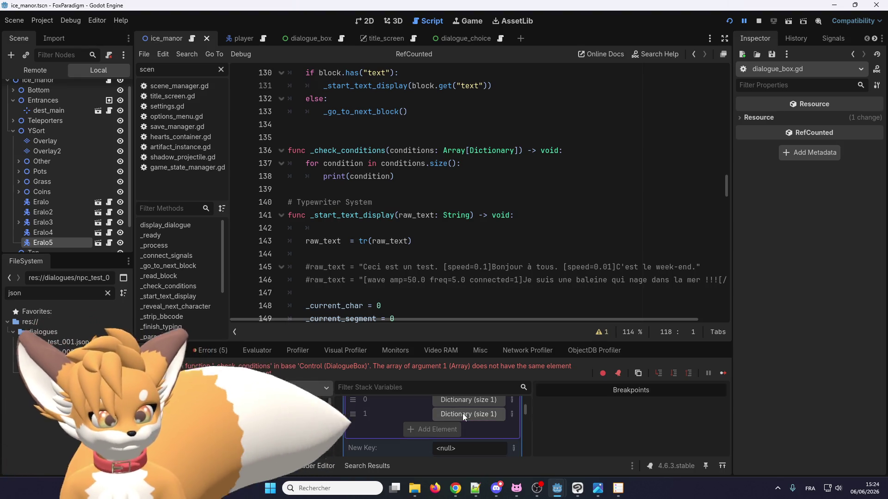
pyautogui.click(462, 403)
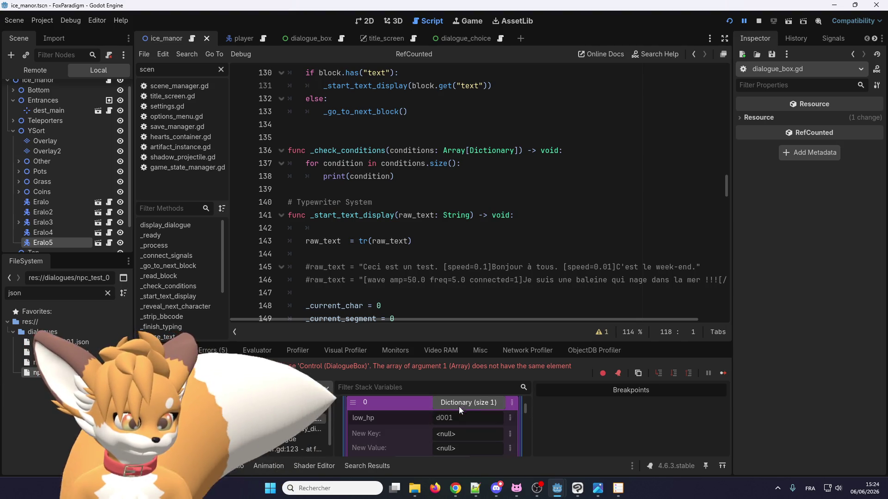
pyautogui.scroll(3, 459, 406)
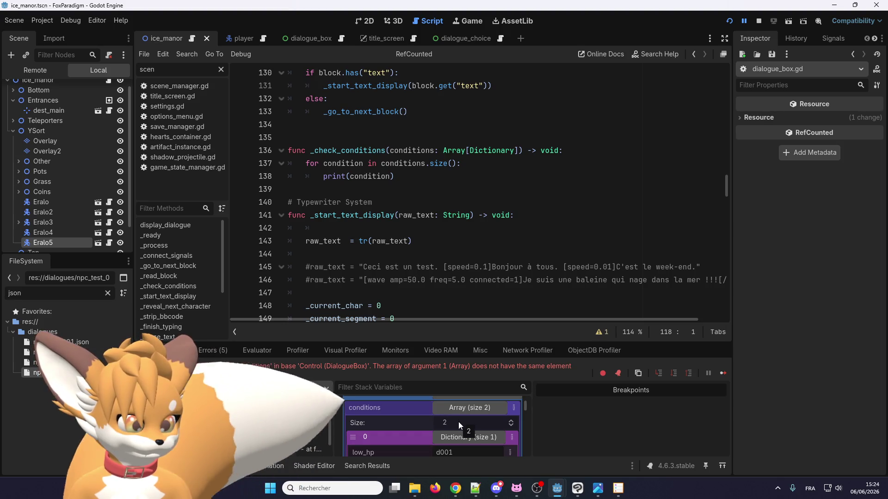
pyautogui.scroll(1, 458, 423)
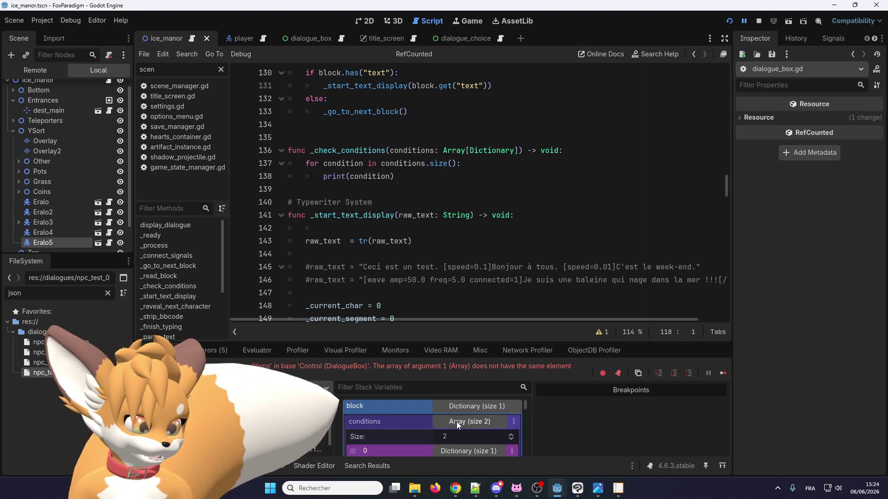
pyautogui.scroll(-1, 456, 422)
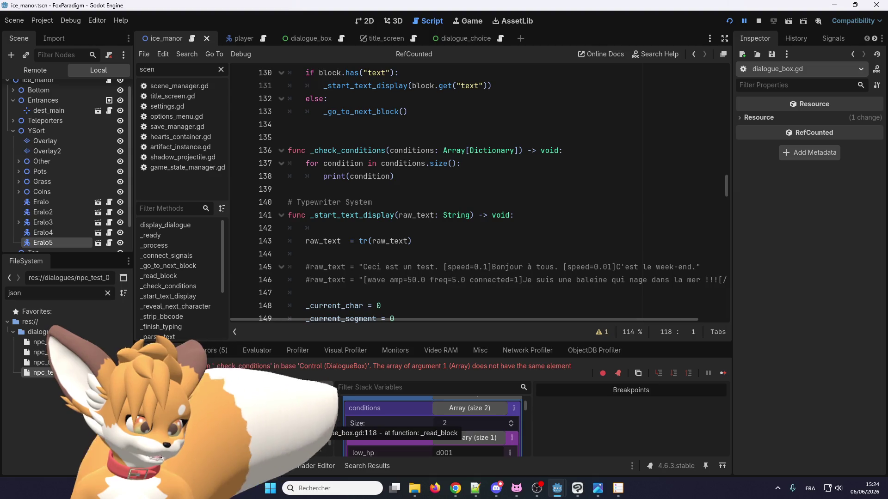
pyautogui.scroll(1, 456, 411)
pyautogui.scroll(-1, 462, 424)
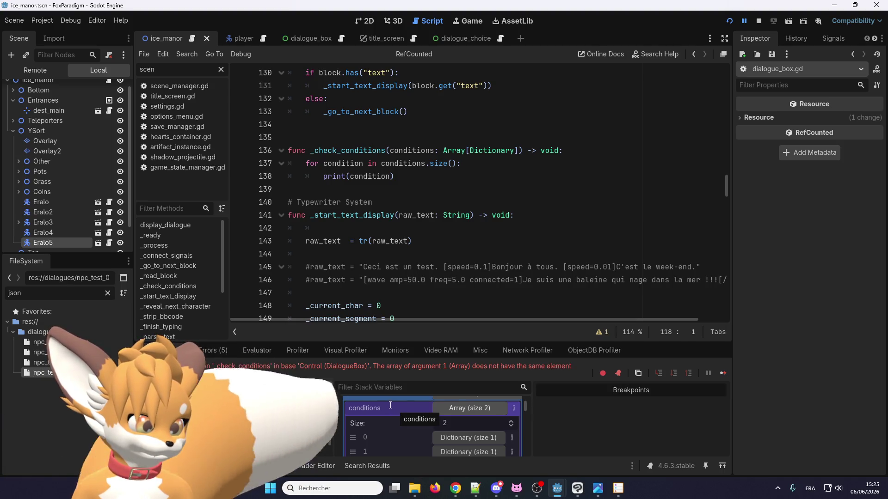
pyautogui.scroll(1, 393, 412)
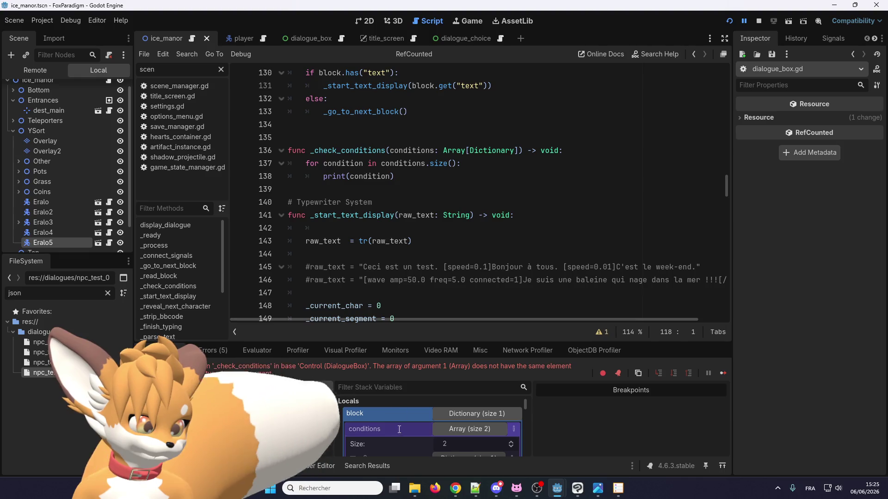
pyautogui.scroll(-1, 399, 420)
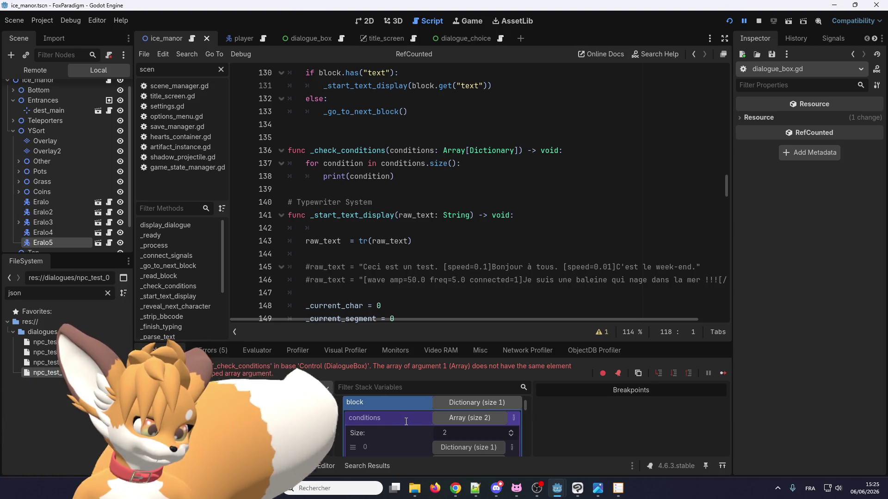
pyautogui.scroll(-5, 405, 420)
pyautogui.scroll(5, 405, 421)
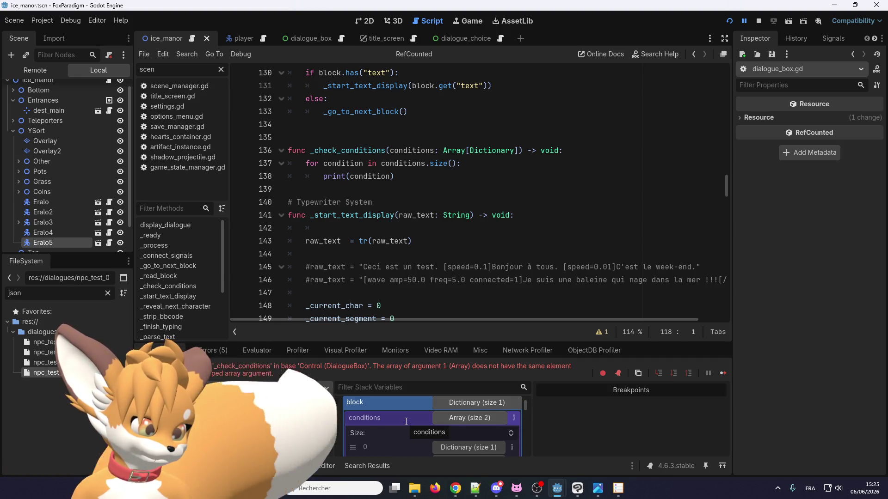
pyautogui.scroll(-1, 402, 421)
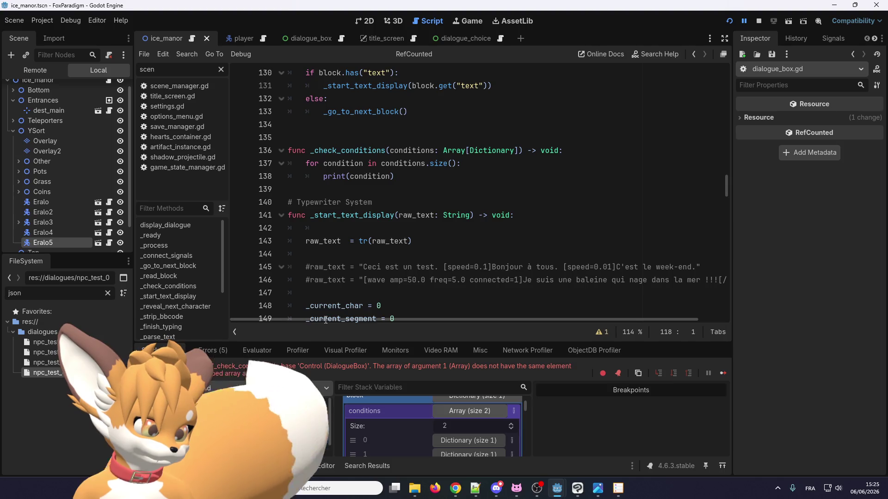
# Step: Stop the game and remove [Dictionary] so the parameter reads conditions: Array
pyautogui.click(759, 20)
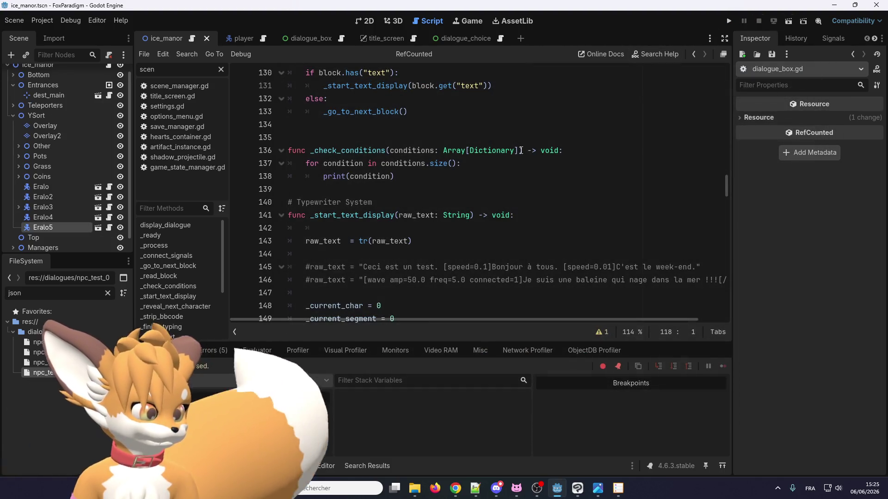
pyautogui.click(515, 151)
pyautogui.press('BackSpace')
pyautogui.press('BackSpace')
pyautogui.press('BackSpace')
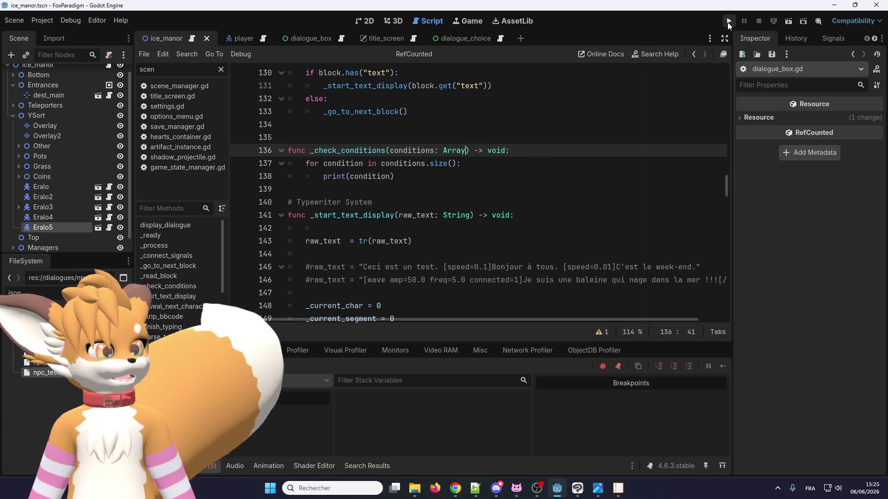
# Step: Play the game, walk the fox to the NPC and talk, then close the game window
pyautogui.click(728, 21)
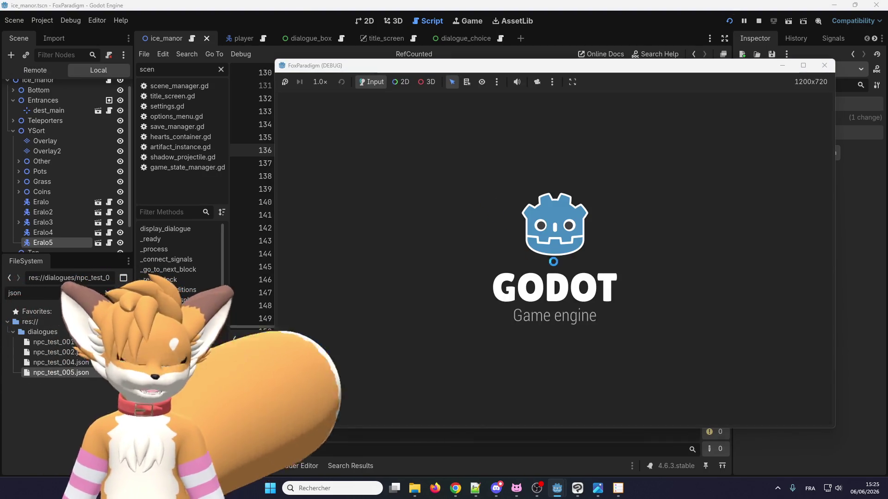
pyautogui.press('Return')
pyautogui.press('Return')
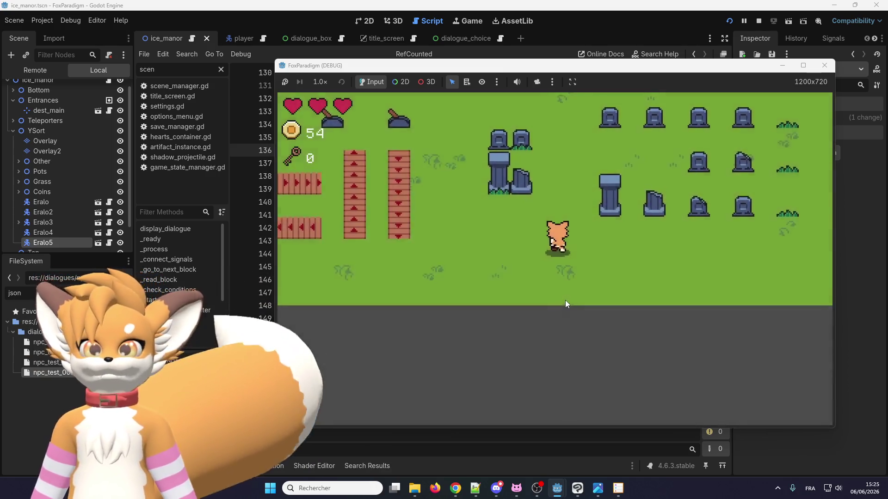
pyautogui.press('Up')
pyautogui.press('Up')
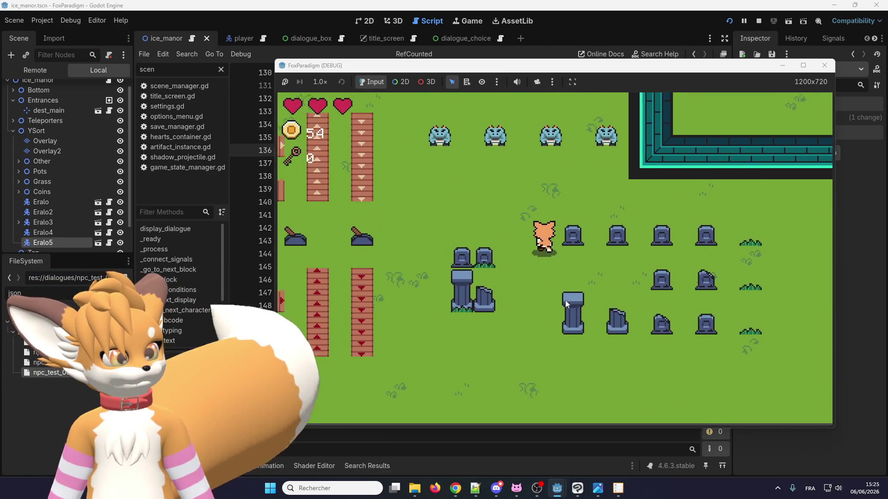
pyautogui.press('Return')
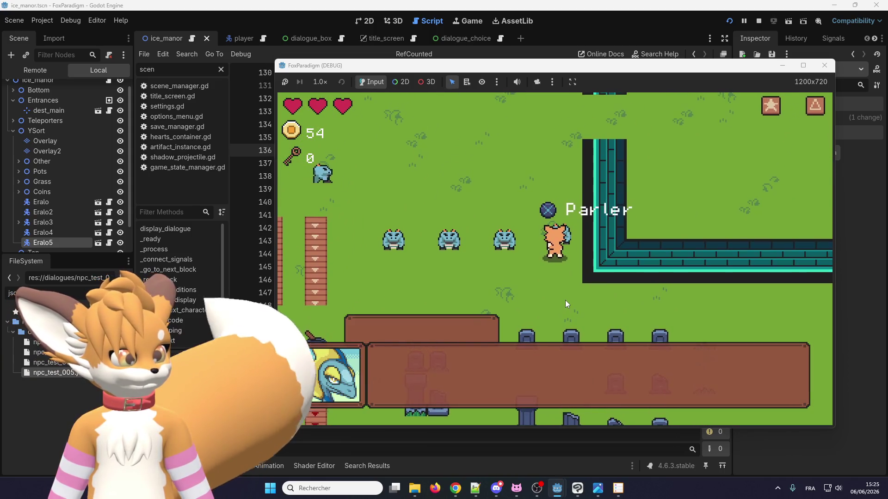
pyautogui.press('Return')
pyautogui.press('Return')
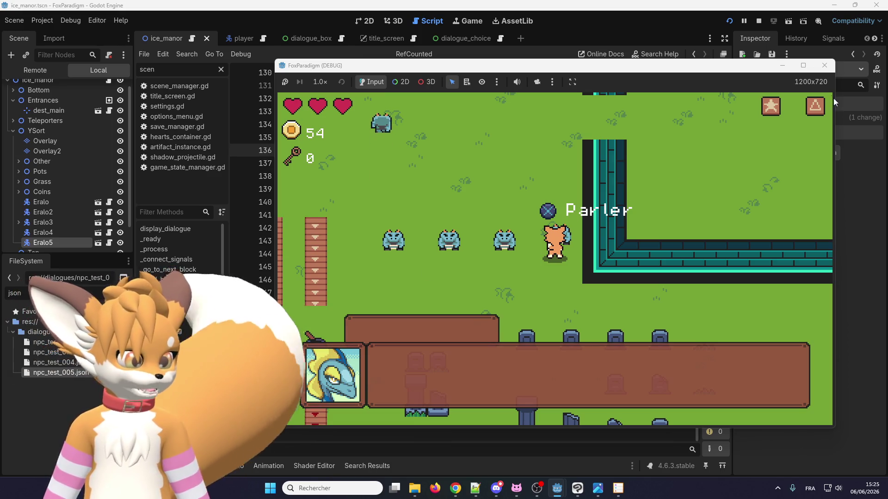
pyautogui.click(824, 65)
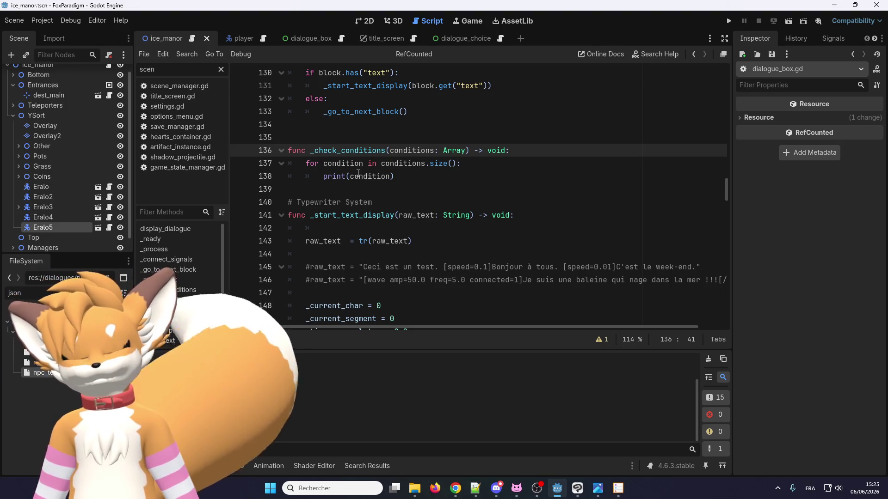
pyautogui.click(390, 176)
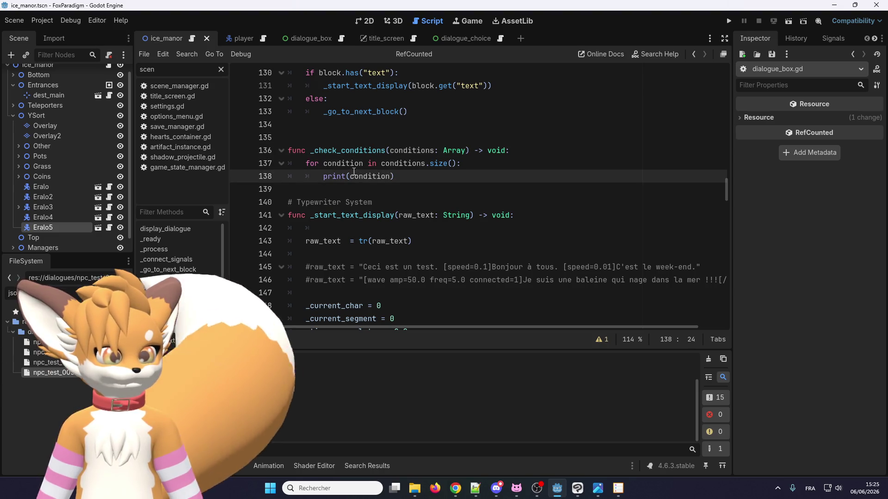
# Step: Remove .size() from the loop on line 137, test-run the game's dialogue, then close it
pyautogui.click(455, 164)
pyautogui.press('BackSpace')
pyautogui.press('BackSpace')
pyautogui.press('BackSpace')
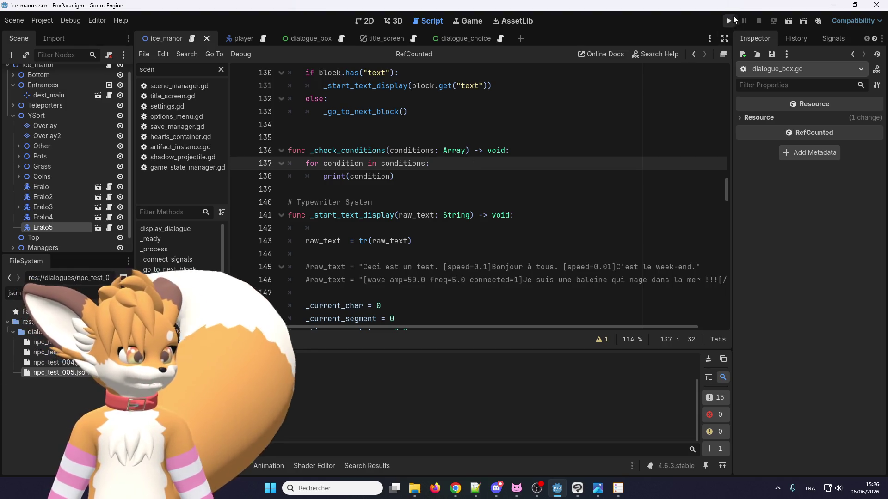
pyautogui.click(729, 21)
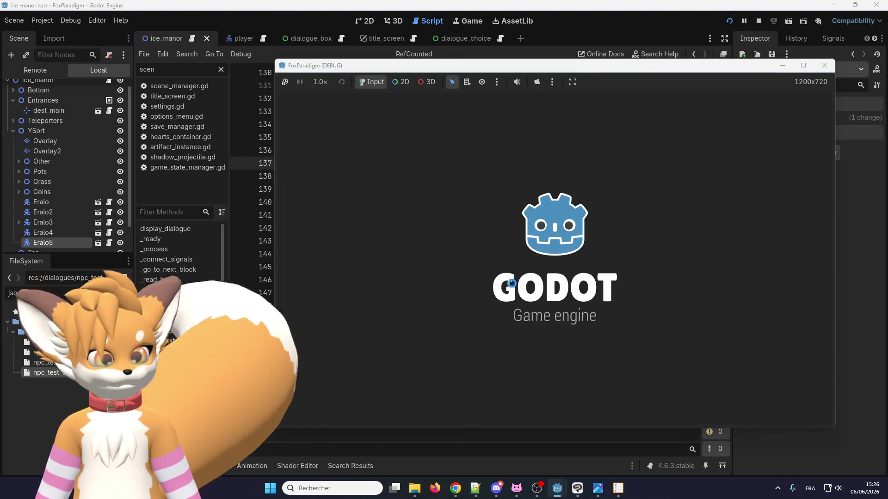
pyautogui.press('Return')
pyautogui.press('Return')
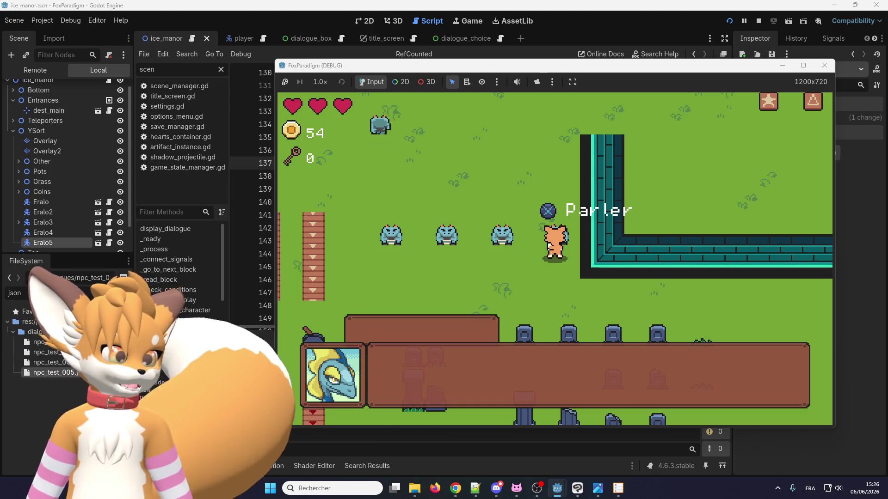
pyautogui.press('F8')
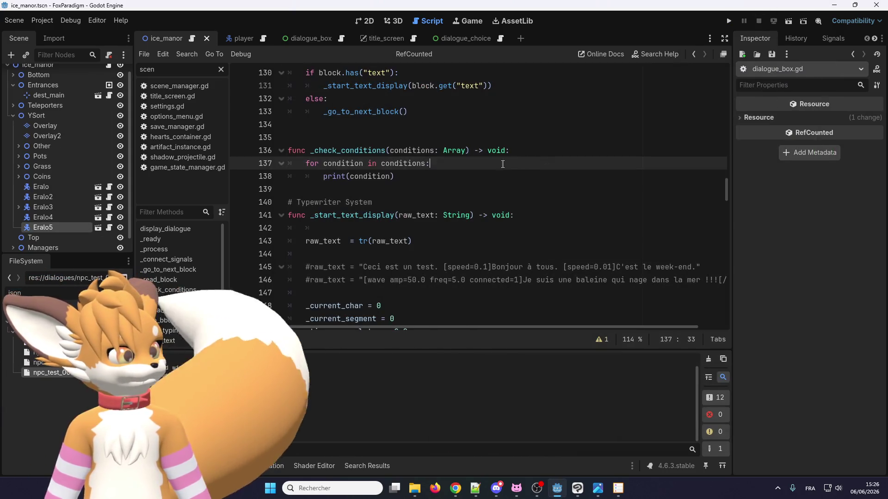
# Step: Undo edits to restore conditions: Array[Dictionary] and retype the closing bracket
pyautogui.hotkey('ctrl', 'z')
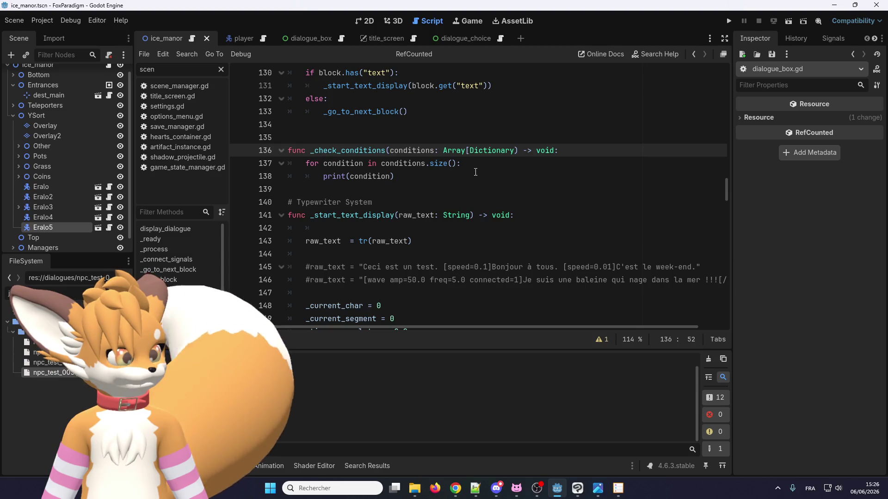
pyautogui.hotkey('ctrl', 'z')
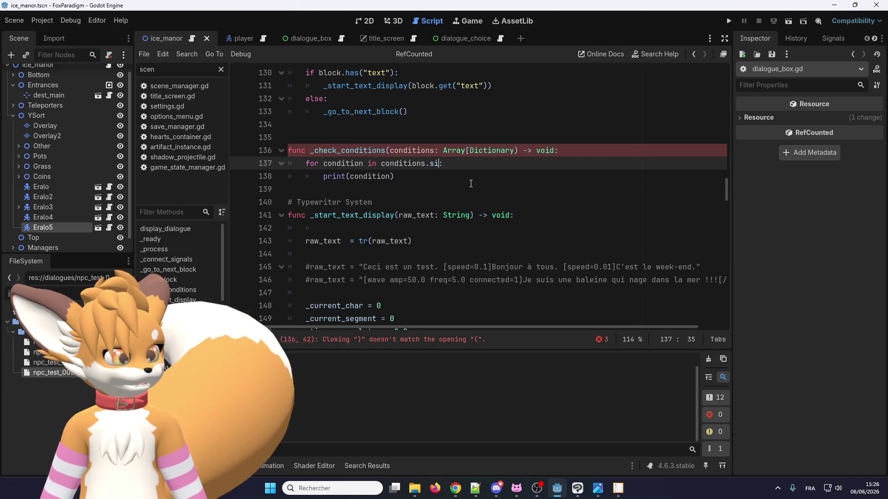
pyautogui.hotkey('ctrl', 'z')
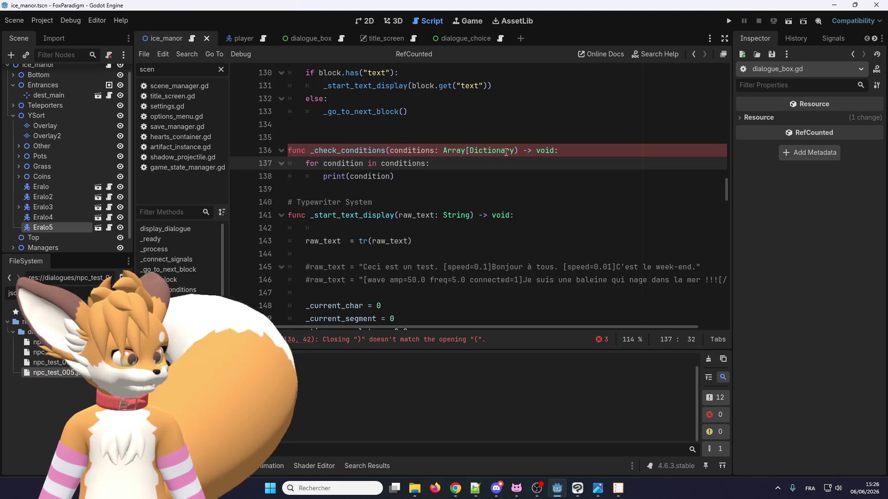
pyautogui.hotkey('ctrl', 'z')
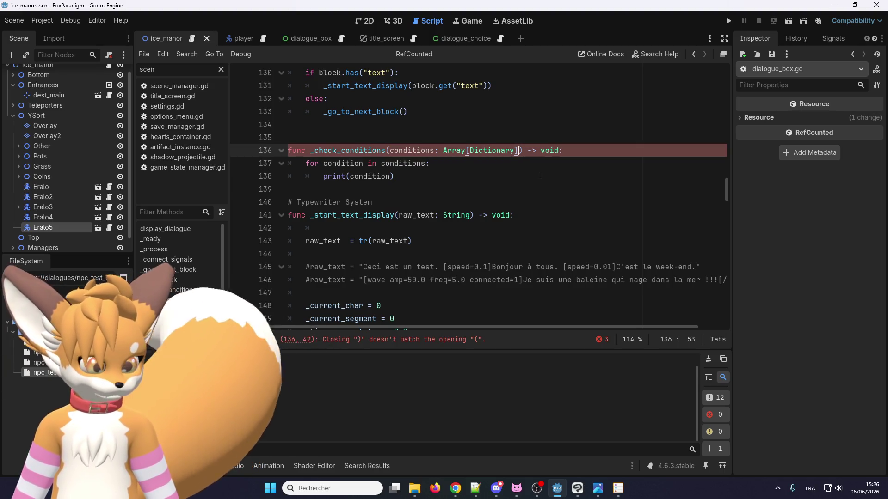
pyautogui.write(']')
# Step: Play the game, load the first save, and walk the fox to the NPC to talk
pyautogui.click(728, 22)
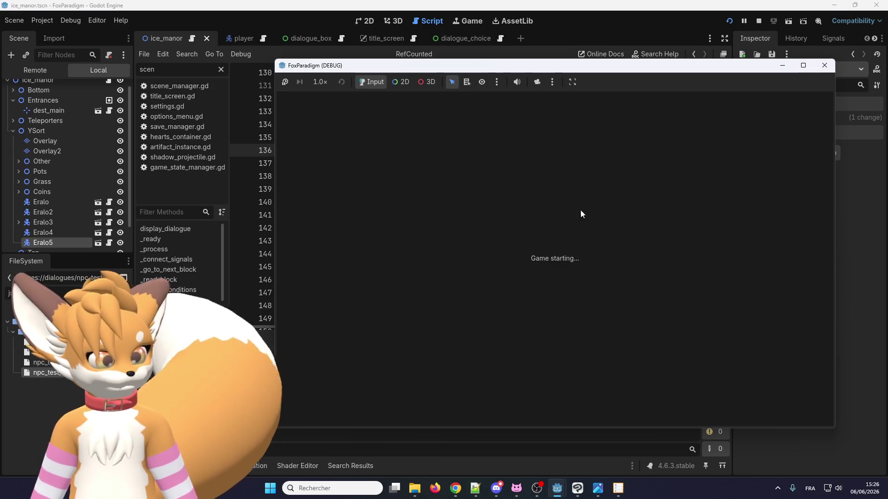
pyautogui.press('Return')
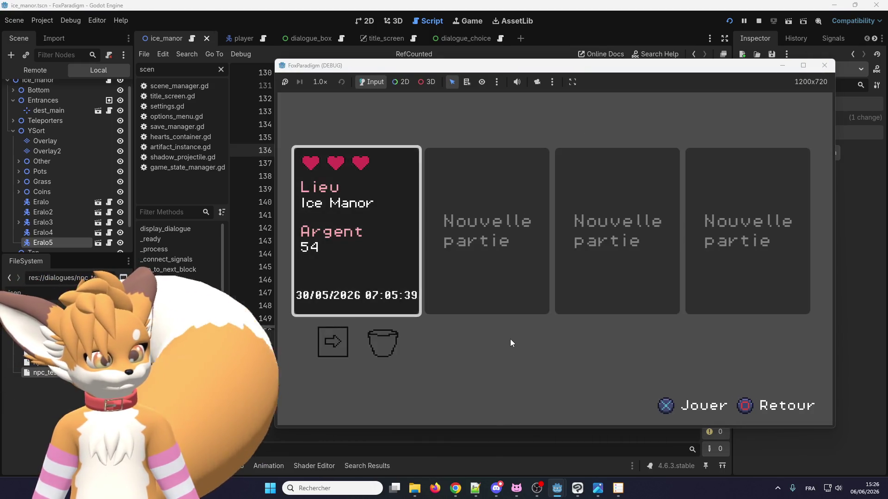
pyautogui.press('Return')
pyautogui.press('Up')
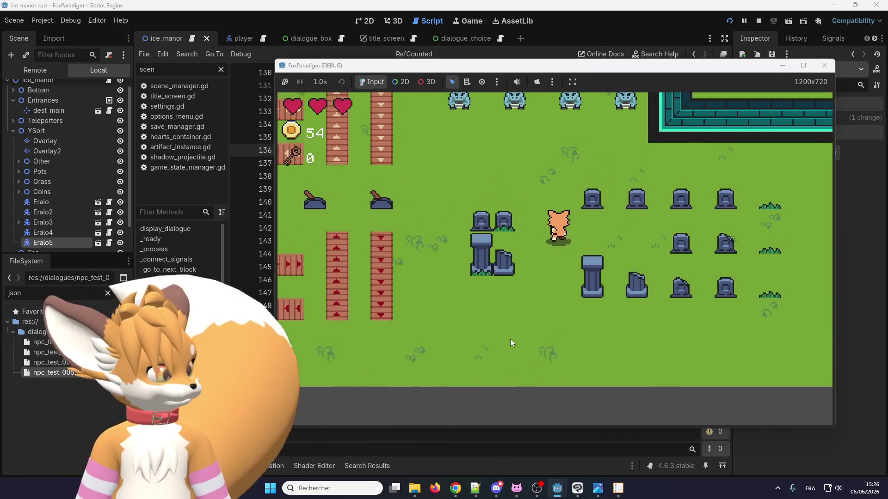
pyautogui.press('Right')
pyautogui.press('e')
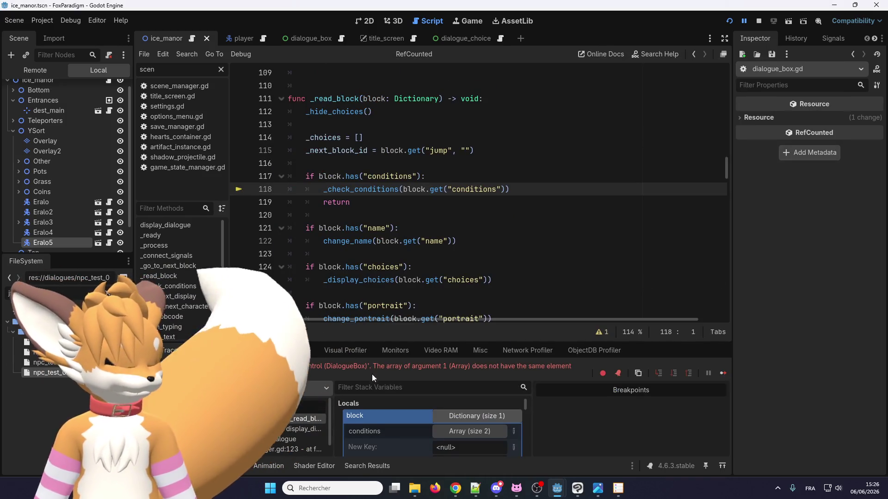
# Step: Expand the conditions array in the debugger at the line 118 error, then stop the run
pyautogui.scroll(-3, 400, 435)
pyautogui.scroll(3, 402, 427)
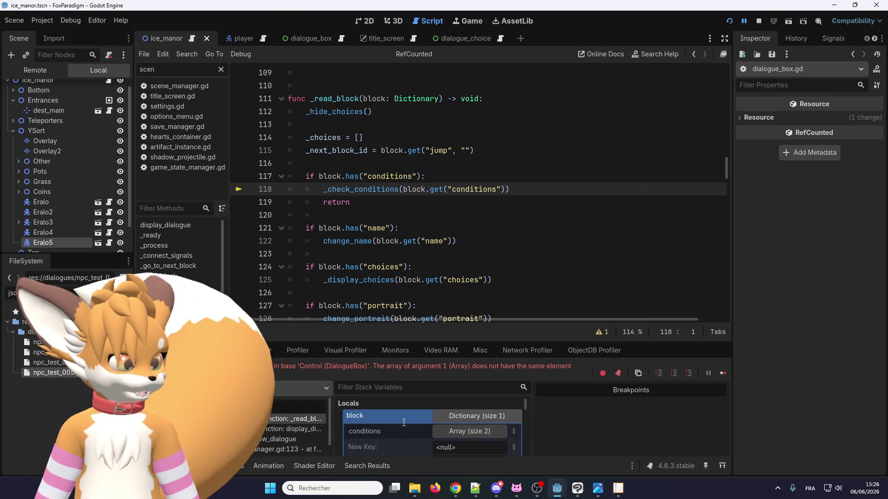
pyautogui.click(454, 418)
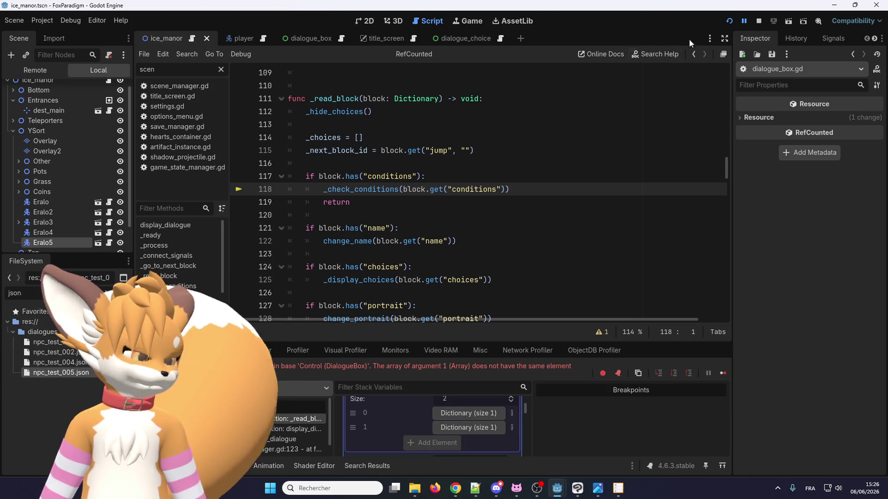
pyautogui.click(758, 20)
pyautogui.scroll(-4, 420, 193)
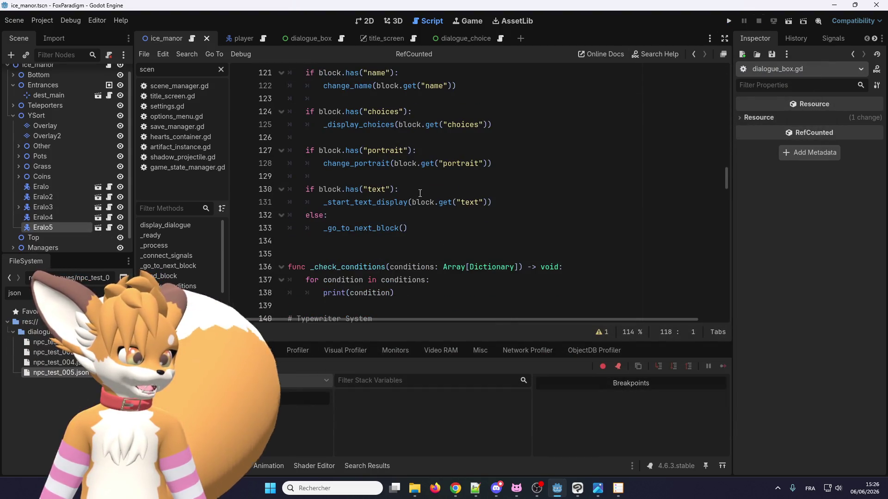
# Step: Delete Dictionary and its closing bracket on line 136 so the parameter reads conditions: Array
pyautogui.scroll(-1, 420, 194)
pyautogui.doubleClick(491, 228)
pyautogui.press('BackSpace')
pyautogui.press('Delete')
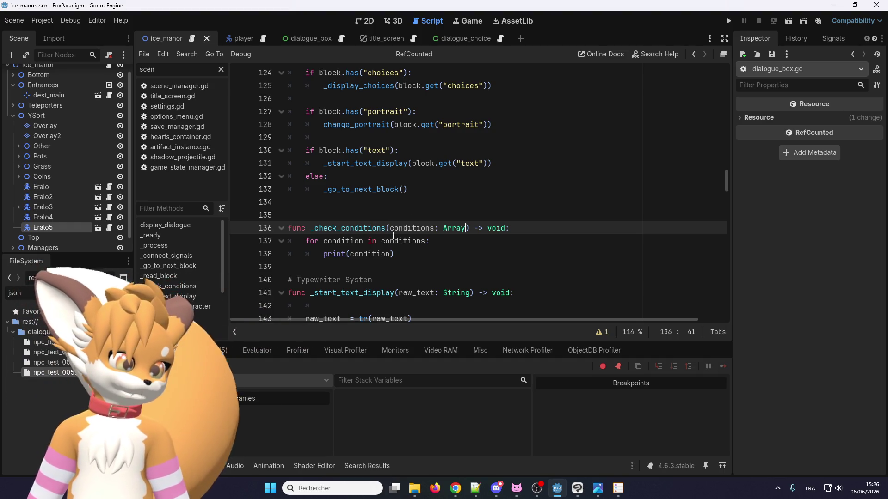
# Step: Highlight the print(condition) call and the loop on line 137, then switch to Chrome
pyautogui.moveTo(404, 253); pyautogui.dragTo(323, 254)
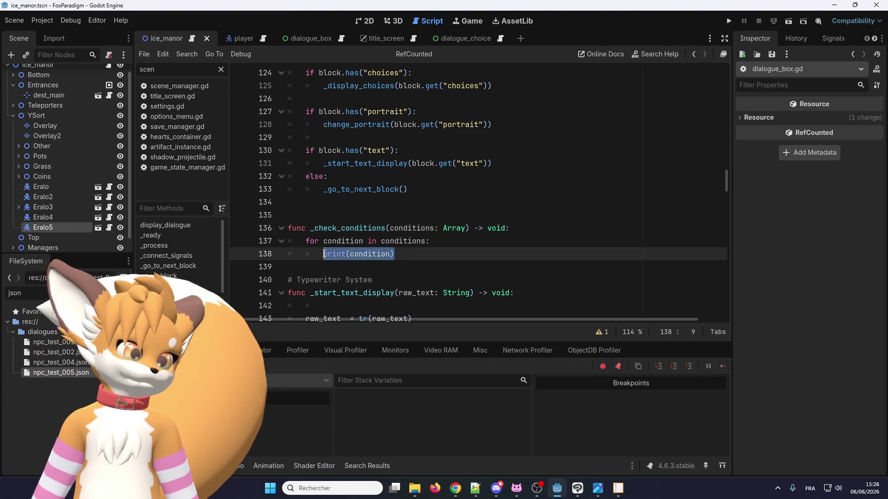
pyautogui.moveTo(430, 241); pyautogui.dragTo(285, 237)
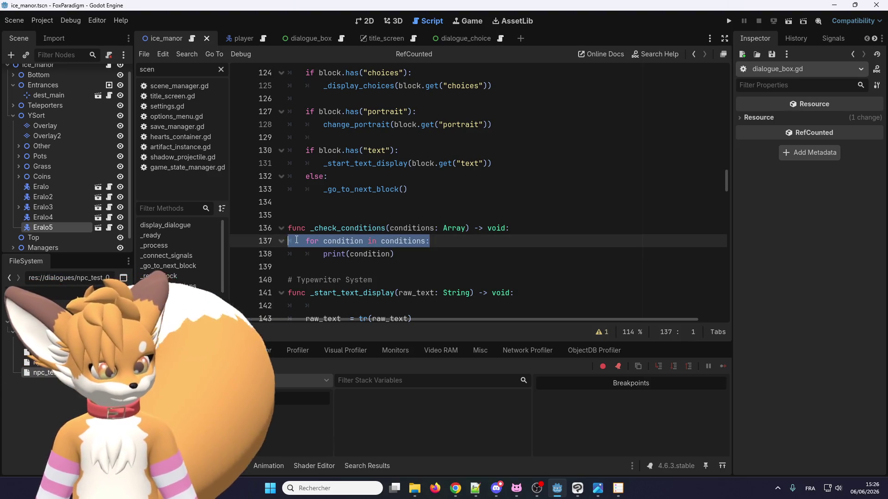
pyautogui.doubleClick(342, 241)
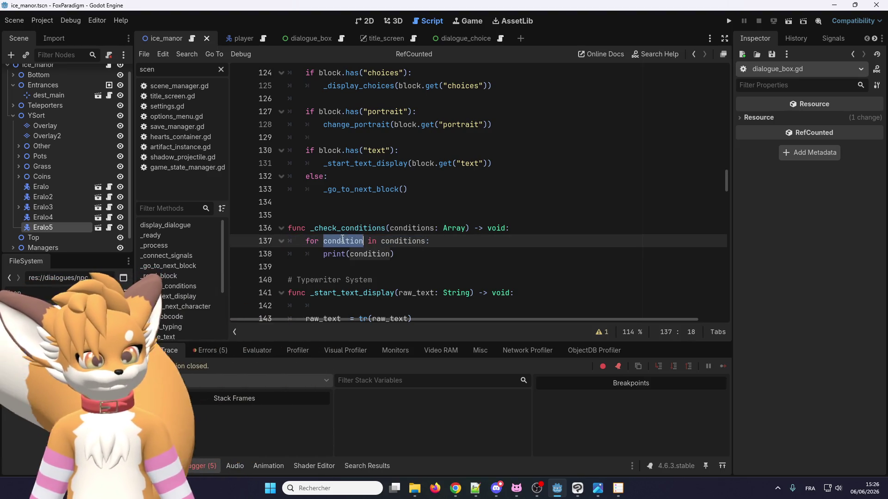
pyautogui.click(397, 254)
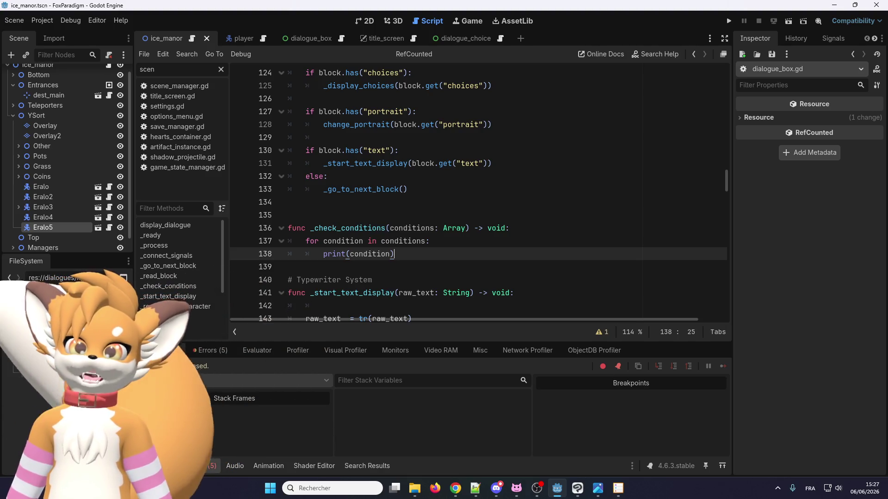
pyautogui.hotkey('alt', 'Tab')
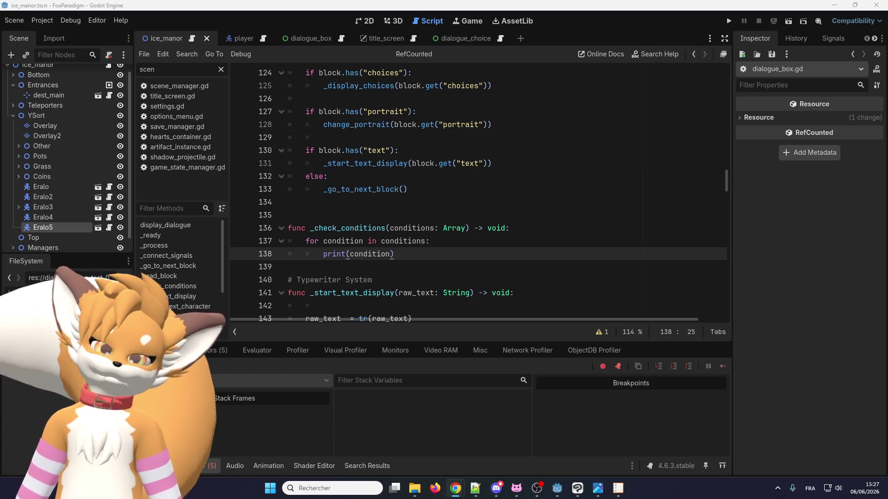
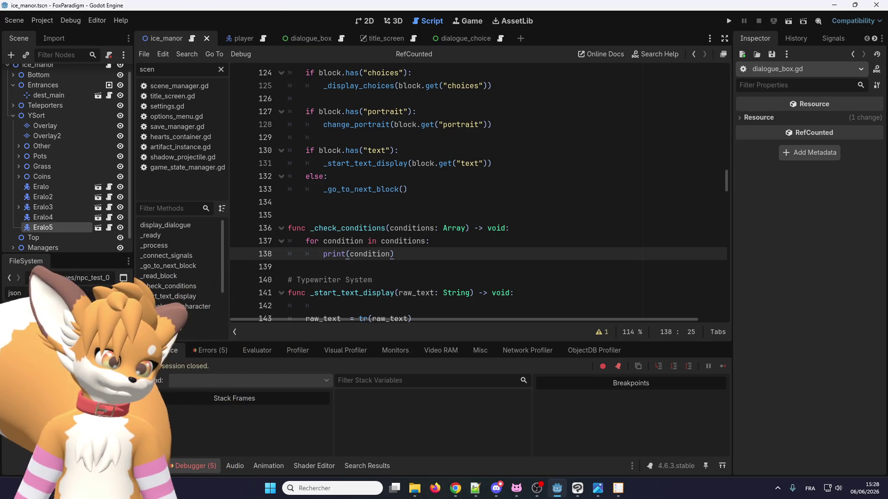
# Step: Open npc_test_005.json from the FileSystem dock to show its start conditions (low_hp → d001, default → d002)
pyautogui.scroll(2, 370, 219)
pyautogui.scroll(5, 371, 218)
pyautogui.scroll(-5, 371, 219)
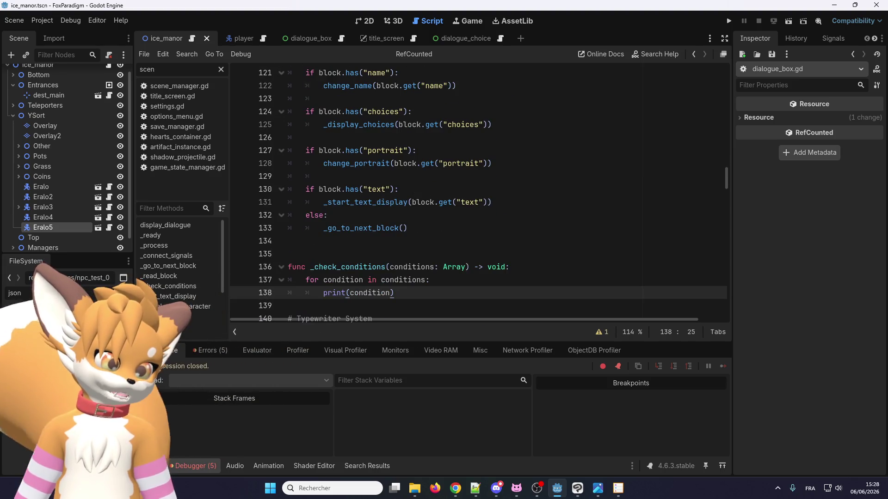
pyautogui.doubleClick(72, 381)
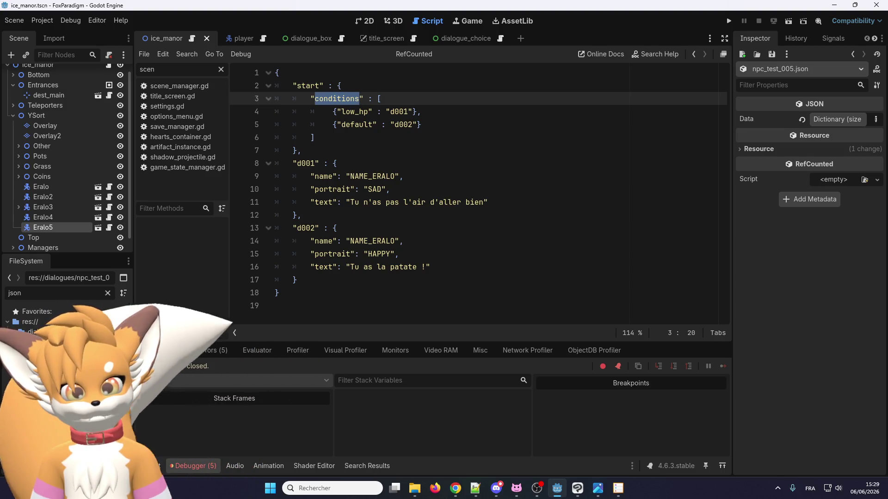
# Step: Go back to the dialogue_box script, scroll to _display_choices and select the 'for id in choices:' line
pyautogui.hotkey('alt', 'Tab')
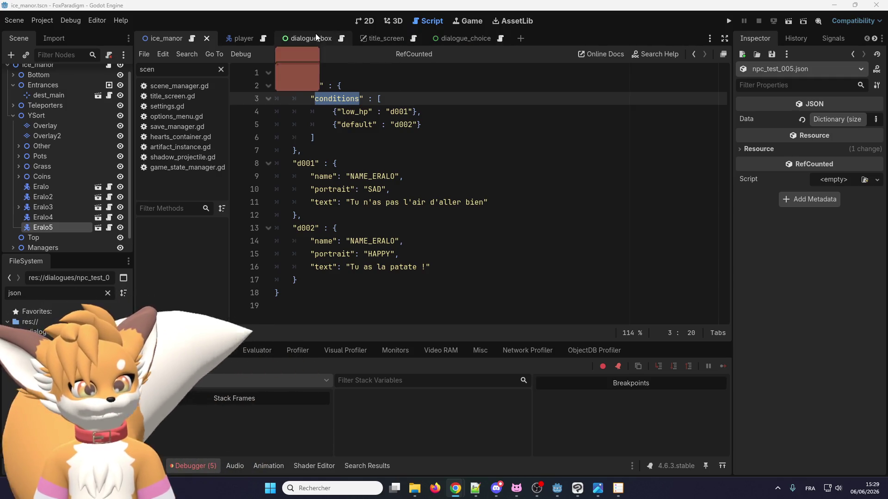
pyautogui.click(341, 41)
pyautogui.scroll(-5, 342, 240)
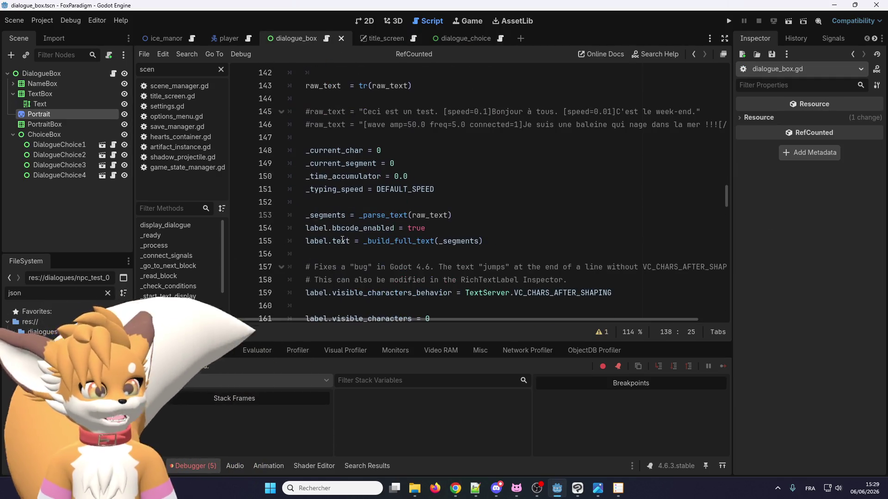
pyautogui.moveTo(726, 194); pyautogui.dragTo(723, 298)
pyautogui.scroll(-3, 427, 234)
pyautogui.scroll(4, 429, 204)
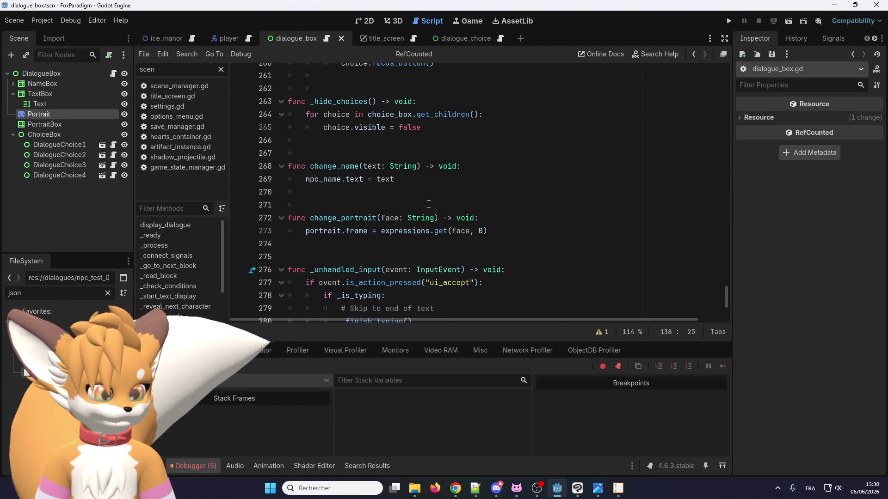
pyautogui.scroll(8, 422, 214)
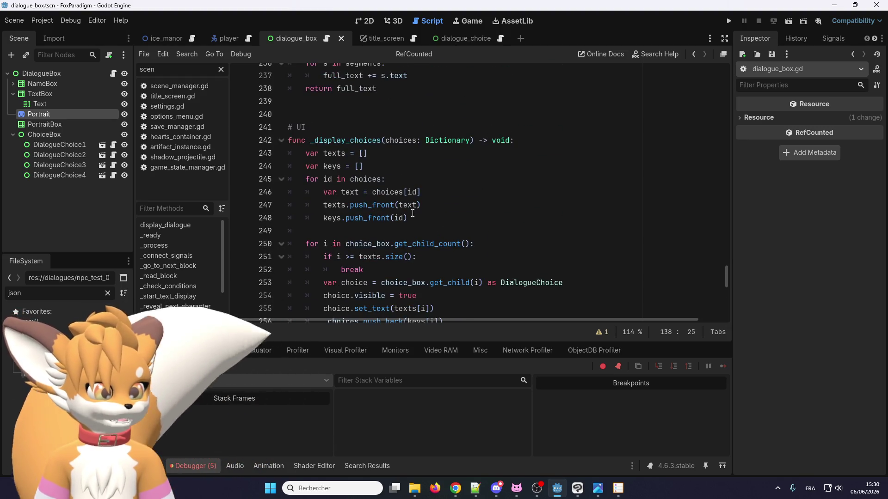
pyautogui.scroll(1, 402, 209)
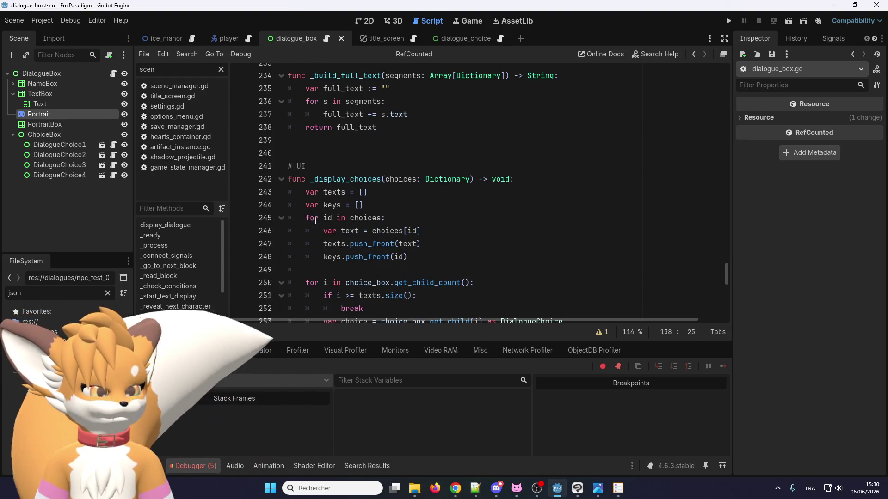
pyautogui.scroll(1, 315, 218)
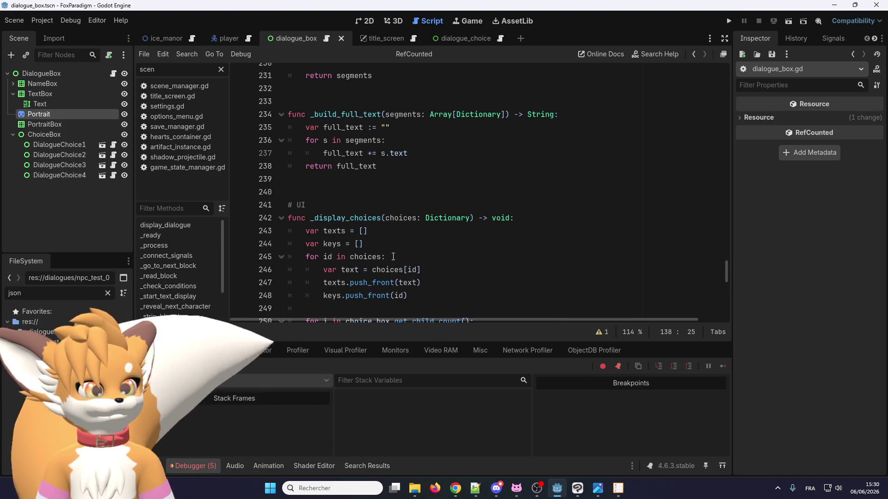
pyautogui.moveTo(388, 257); pyautogui.dragTo(304, 257)
# Step: Copy the 'for id in choices:' loop line and its first body line from _display_choices
pyautogui.rightClick(320, 259)
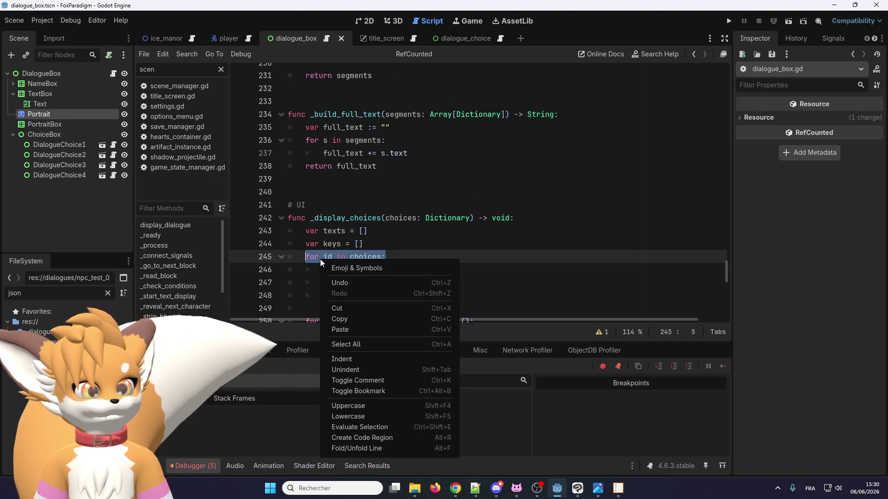
pyautogui.click(340, 319)
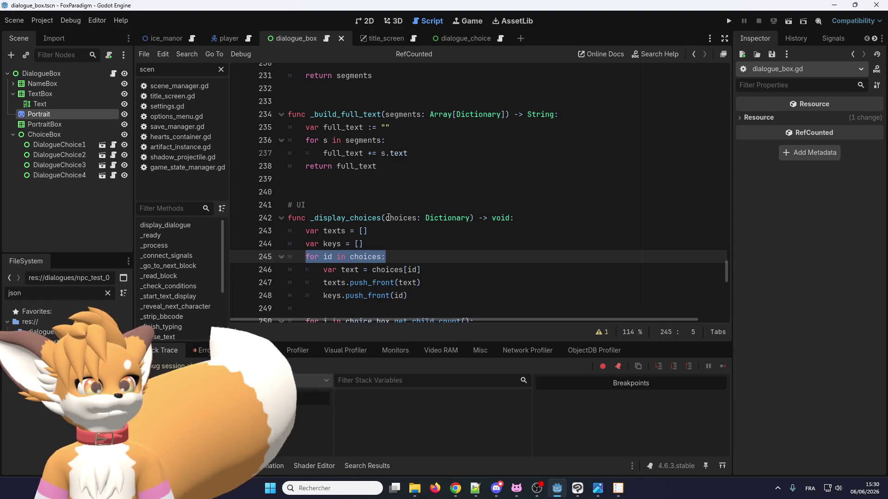
pyautogui.moveTo(422, 270); pyautogui.dragTo(310, 258)
pyautogui.rightClick(306, 258)
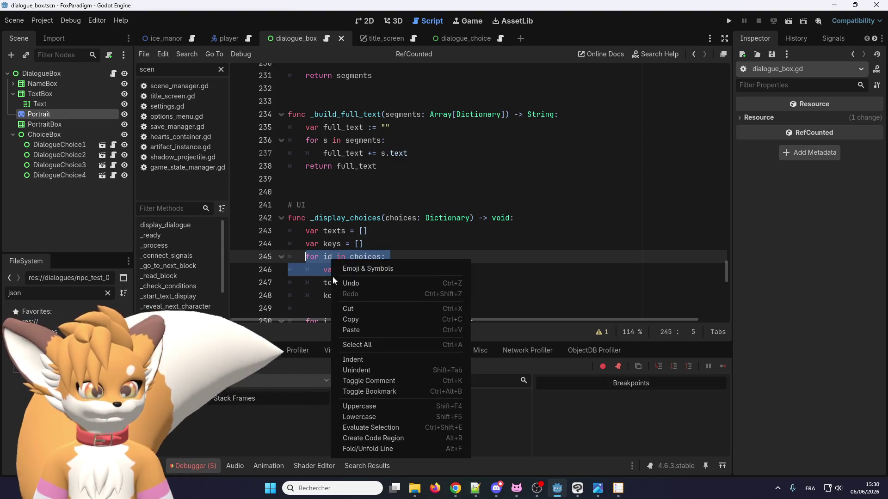
pyautogui.click(356, 319)
# Step: Run the project to test the dialogue
pyautogui.click(723, 22)
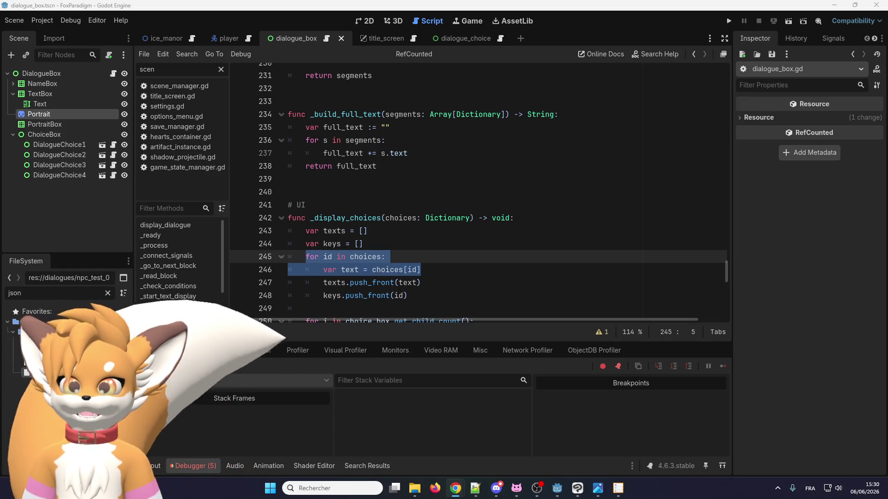
pyautogui.scroll(20, 516, 202)
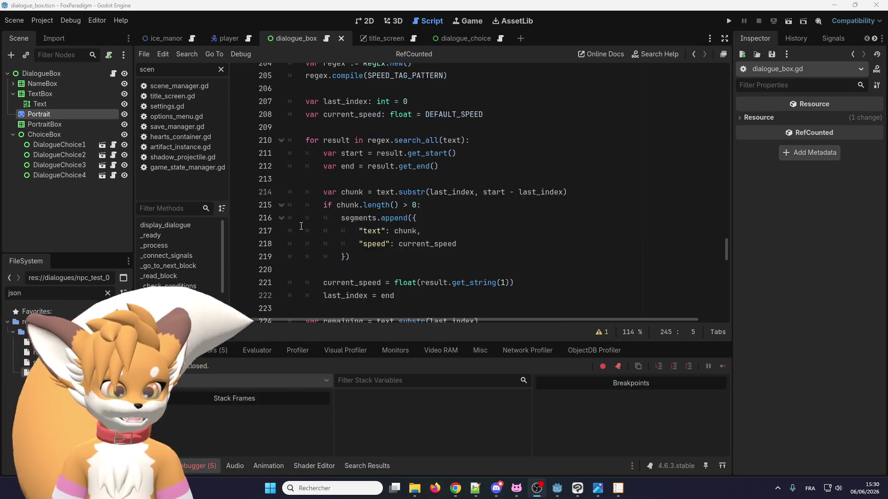
pyautogui.scroll(5, 389, 249)
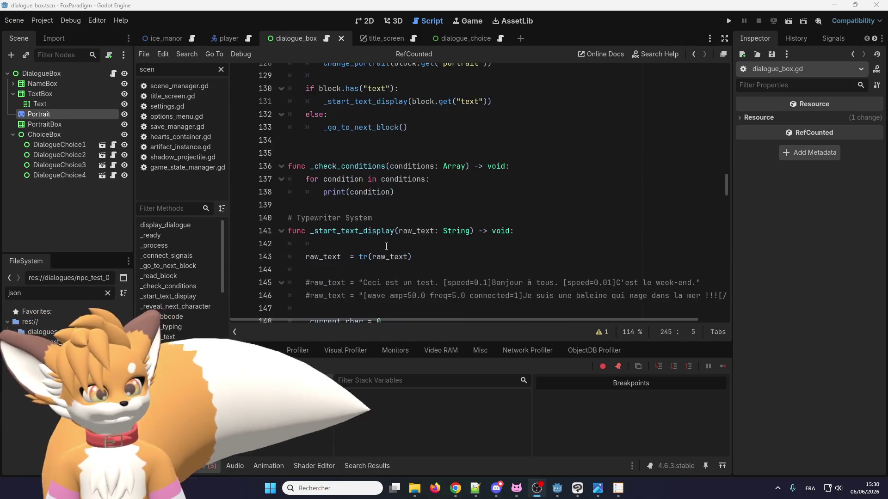
pyautogui.scroll(-5, 384, 246)
pyautogui.scroll(13, 352, 235)
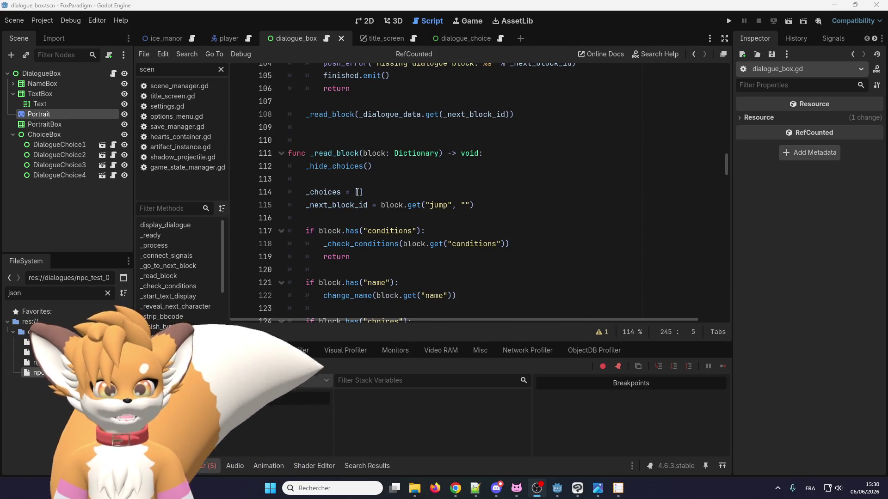
# Step: Scroll through the script and place the caret at the end of line 137 in _check_conditions
pyautogui.click(364, 214)
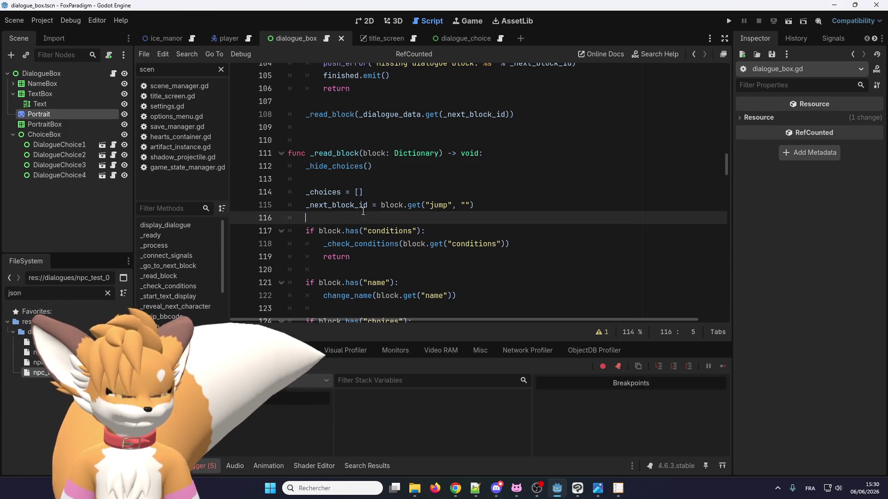
pyautogui.scroll(10, 364, 211)
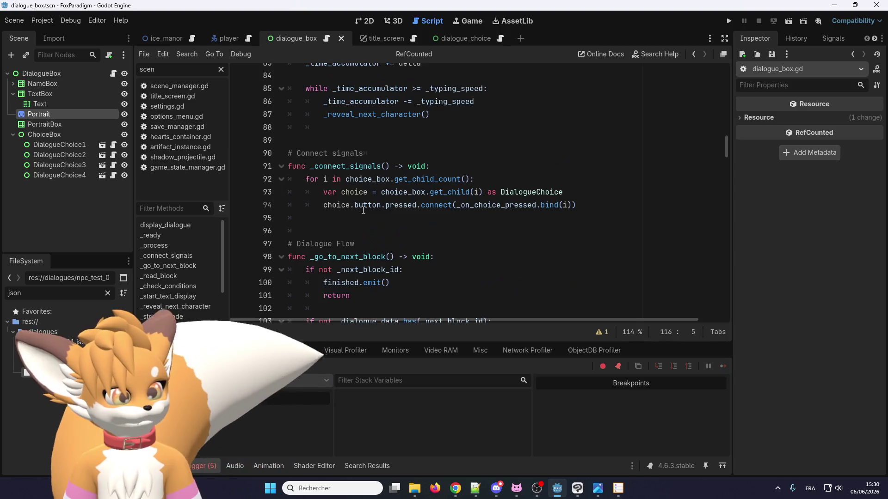
pyautogui.scroll(3, 363, 211)
pyautogui.scroll(-3, 364, 210)
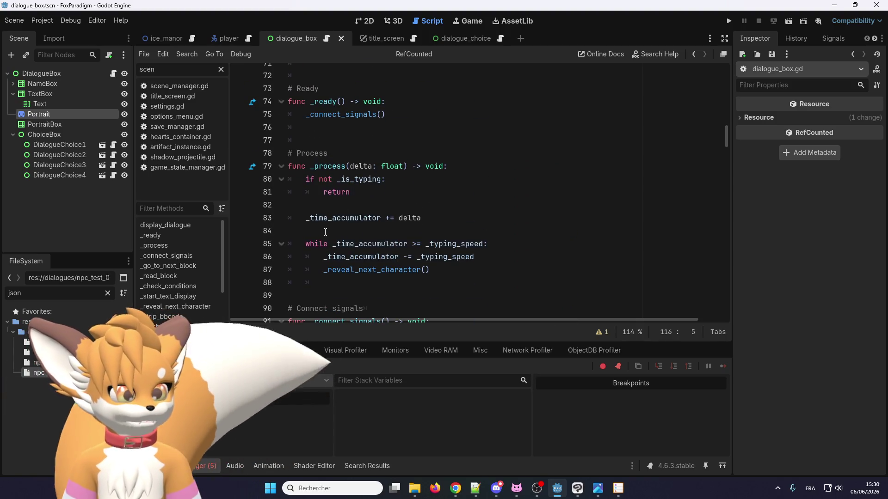
pyautogui.scroll(4, 328, 229)
pyautogui.scroll(-3, 328, 228)
pyautogui.scroll(13, 333, 241)
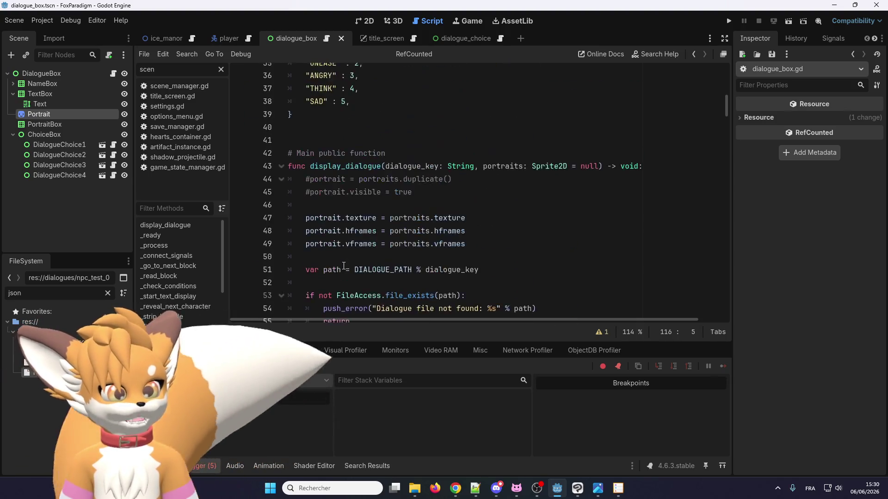
pyautogui.scroll(2, 343, 266)
pyautogui.scroll(-12, 351, 255)
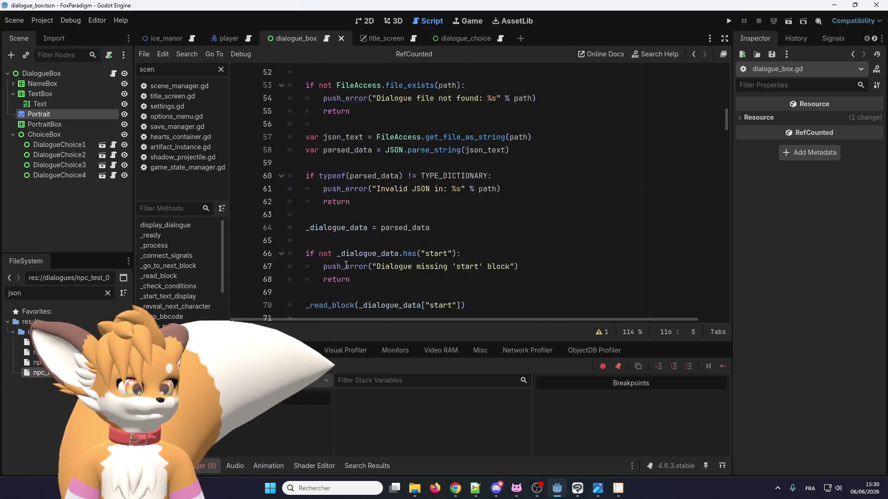
pyautogui.click(364, 242)
pyautogui.scroll(-19, 364, 242)
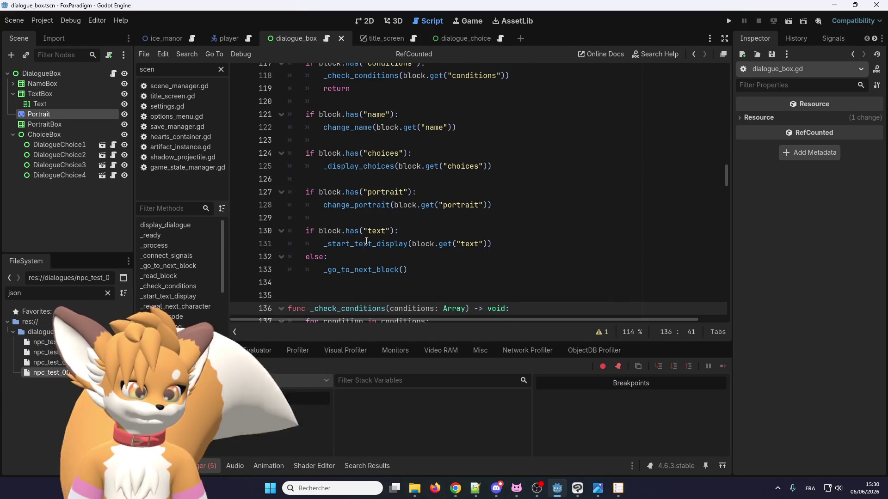
pyautogui.scroll(-4, 375, 237)
pyautogui.click(442, 166)
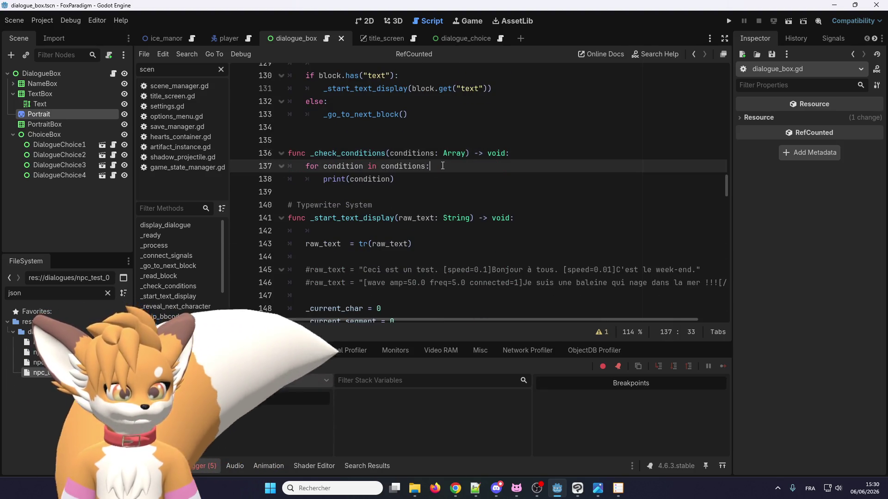
# Step: Paste the copied loop below line 137 and adapt it to iterate over condition with key
pyautogui.hotkey('ctrl', 'v')
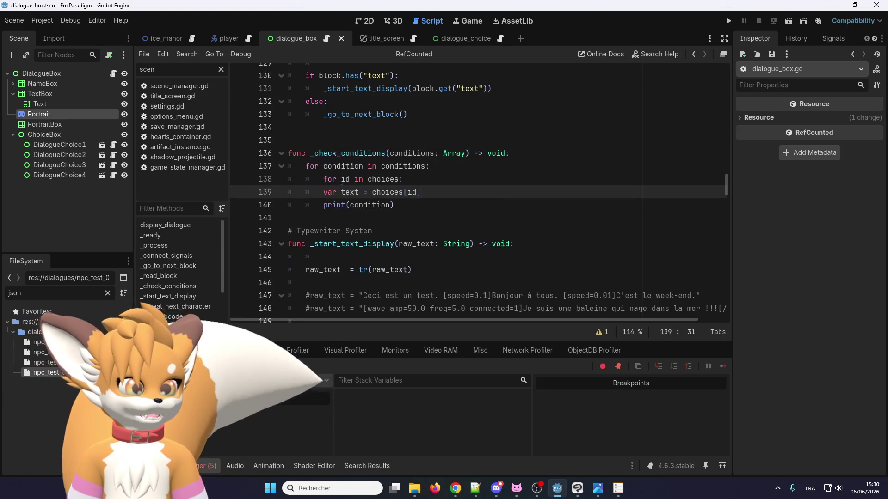
pyautogui.doubleClick(356, 166)
pyautogui.doubleClick(384, 179)
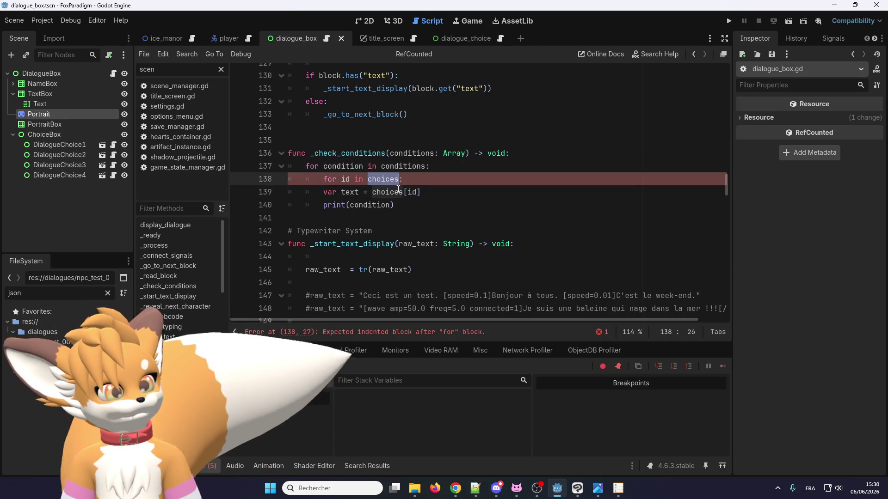
pyautogui.hotkey('ctrl', 'v')
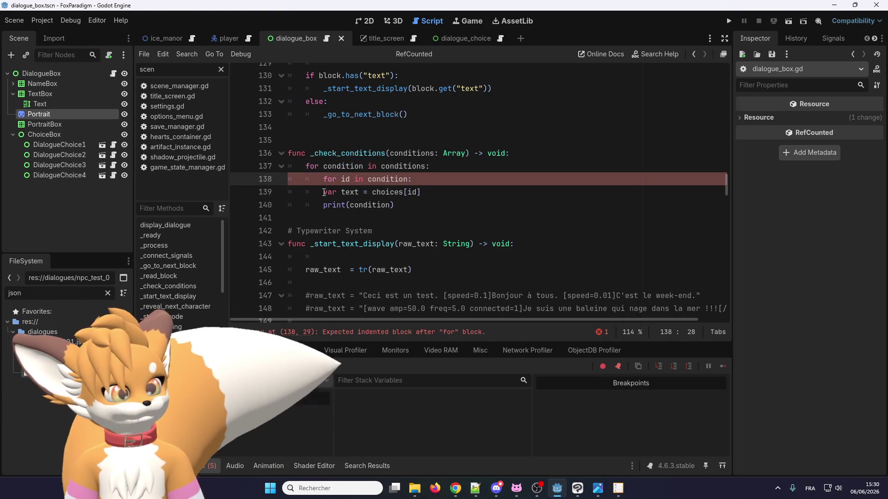
pyautogui.click(347, 192)
pyautogui.press('Home')
pyautogui.press('Tab')
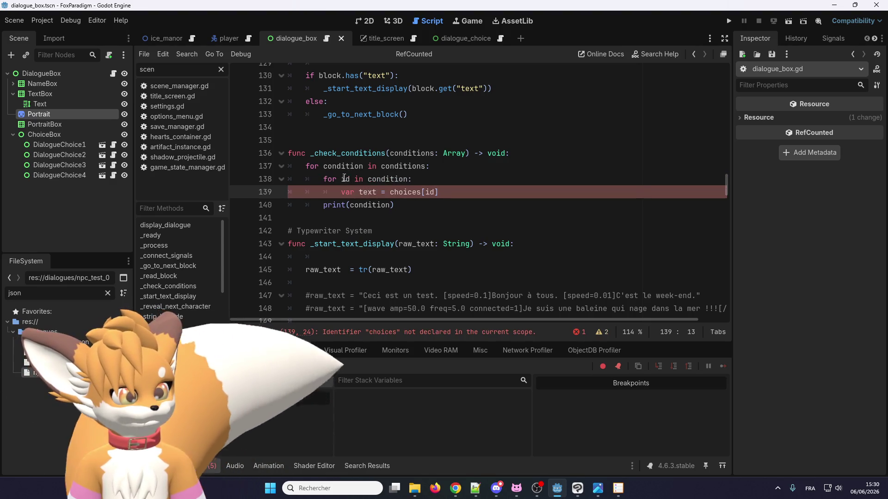
pyautogui.doubleClick(345, 179)
pyautogui.write('y')
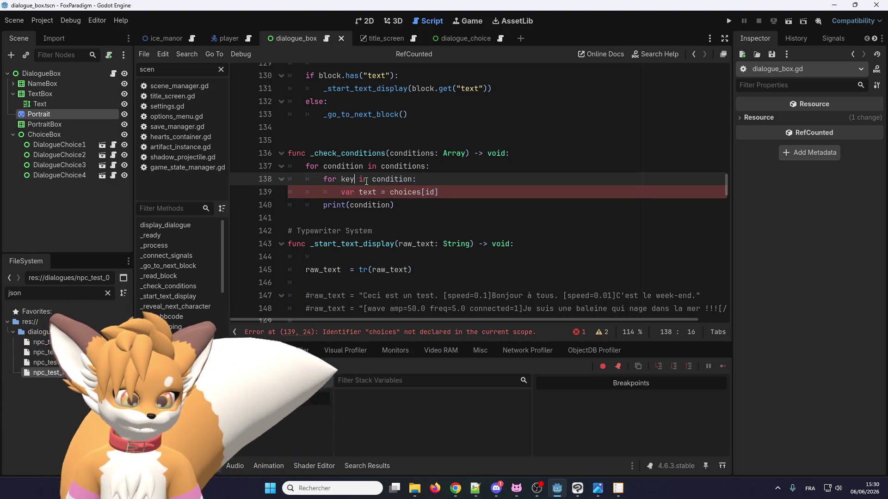
pyautogui.doubleClick(433, 192)
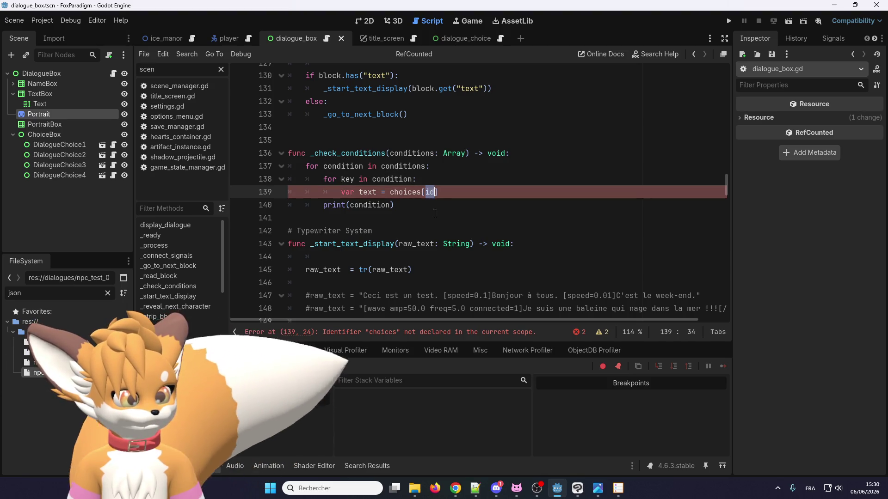
pyautogui.write('key')
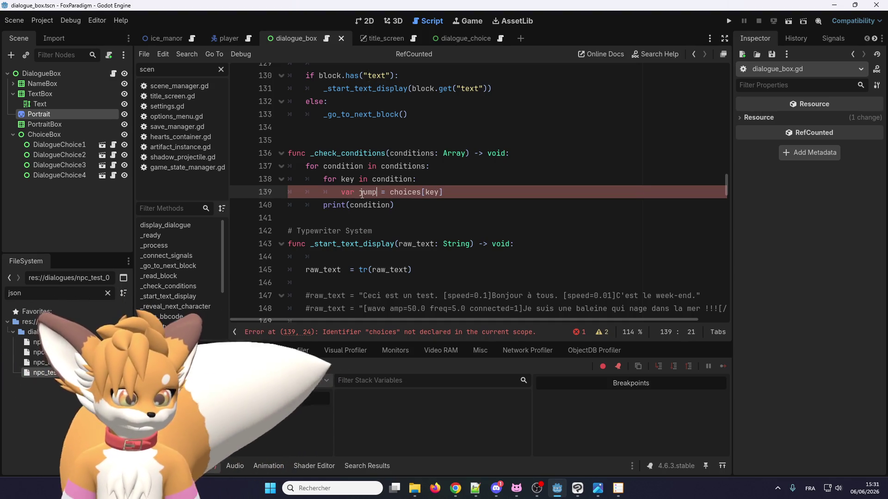
# Step: Change the print call to print(key, ' ', jump) and save the script
pyautogui.click(323, 205)
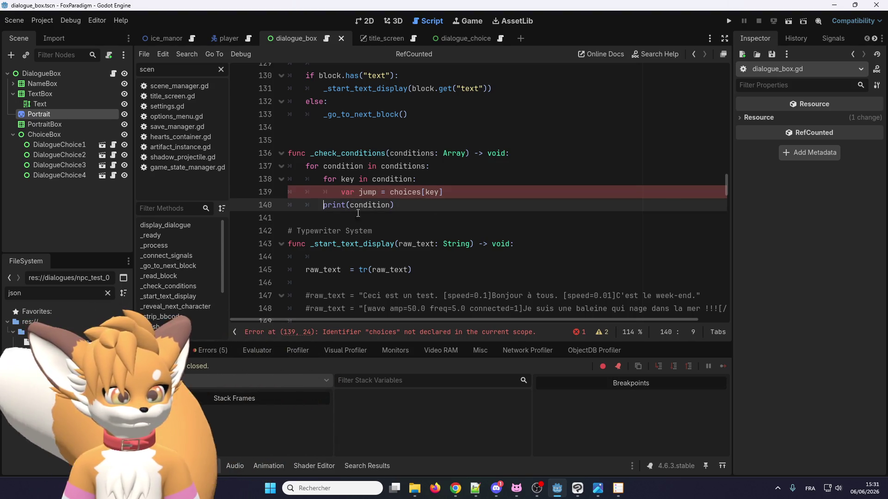
pyautogui.doubleClick(368, 192)
pyautogui.doubleClick(400, 206)
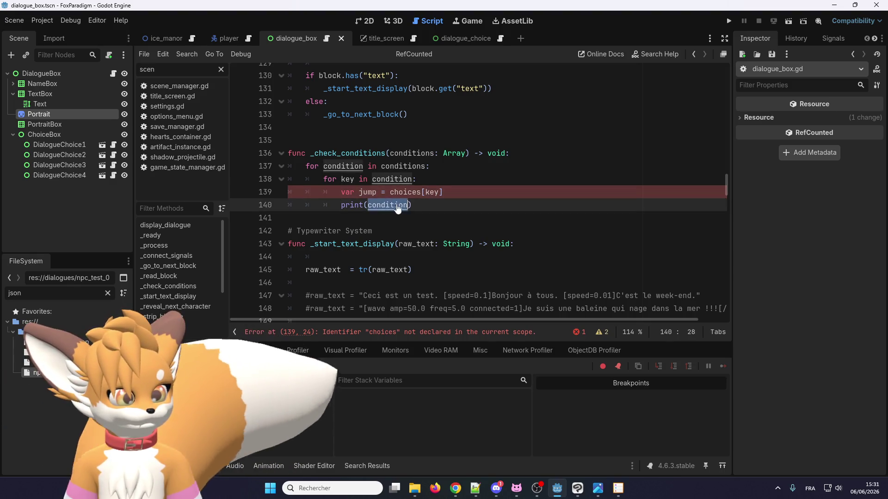
pyautogui.write('key')
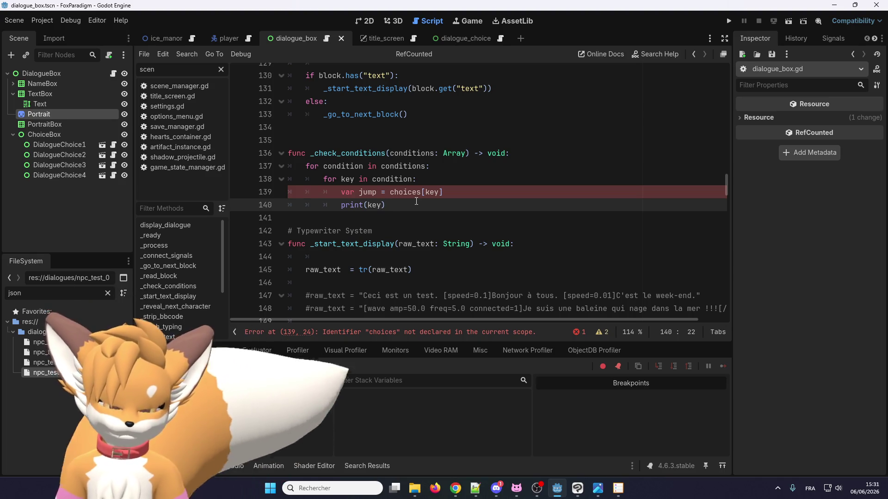
pyautogui.write(", ' ")
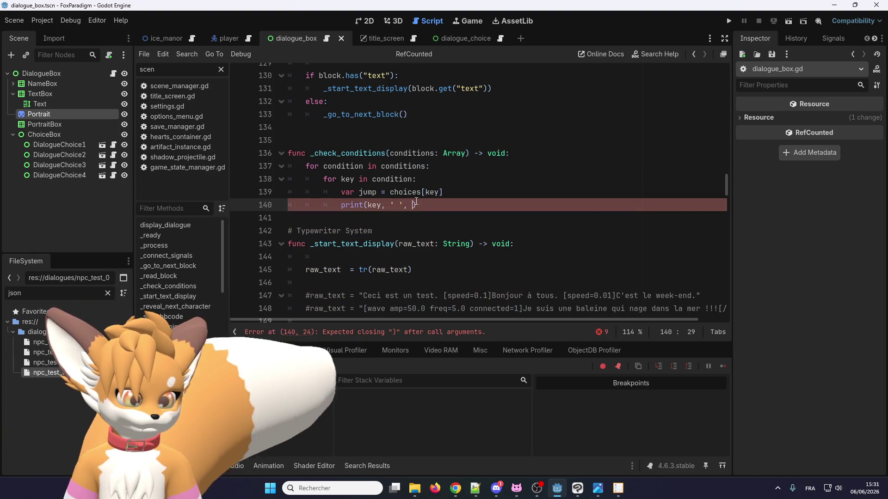
pyautogui.write("',")
pyautogui.click(360, 192)
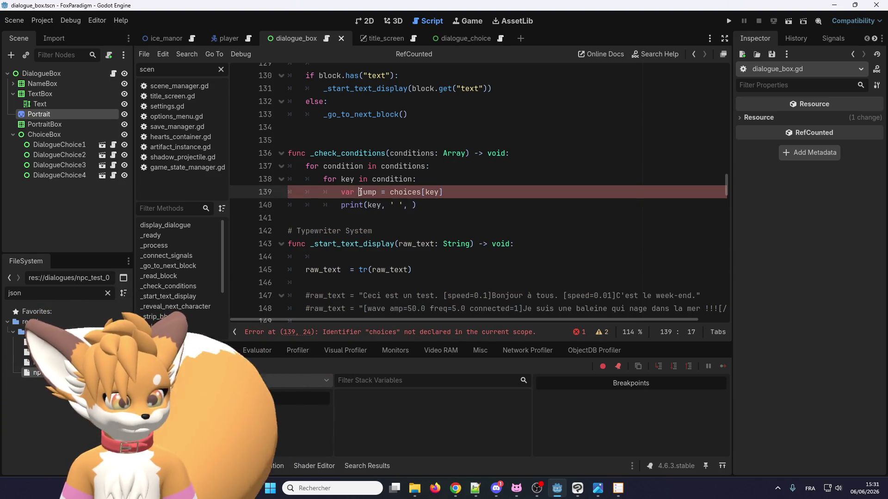
pyautogui.click(413, 205)
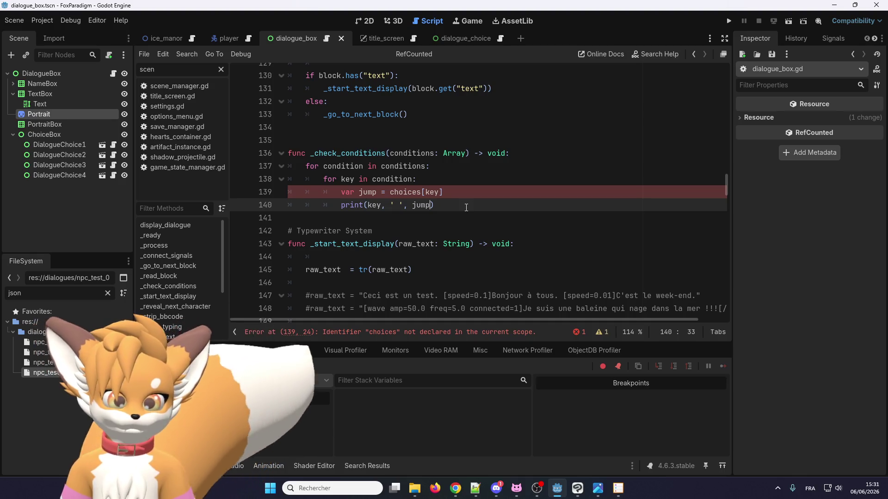
pyautogui.hotkey('ctrl', 's')
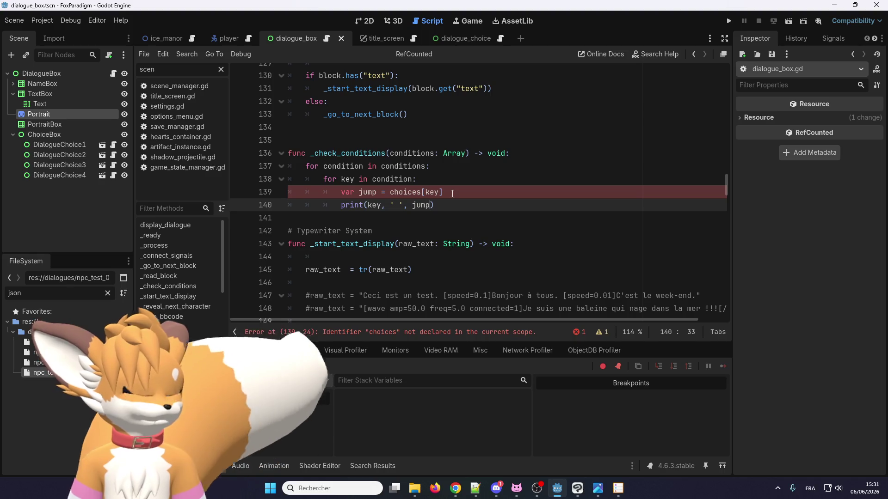
# Step: Replace choices with condition on line 139 and launch the game
pyautogui.doubleClick(393, 179)
pyautogui.hotkey('ctrl', 'c')
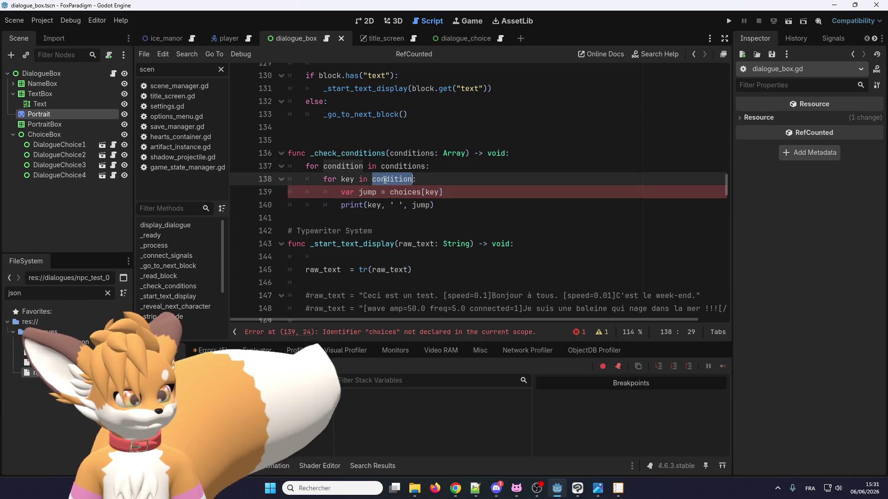
pyautogui.doubleClick(405, 192)
pyautogui.hotkey('ctrl', 'v')
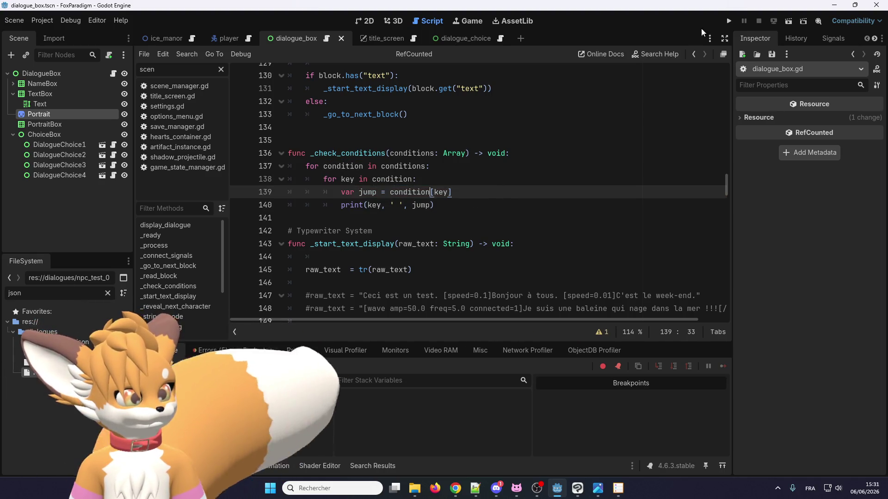
pyautogui.click(728, 21)
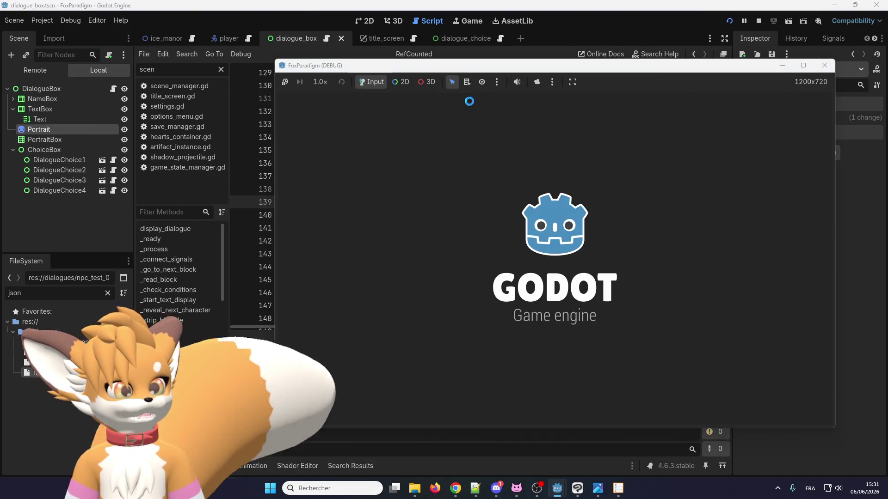
# Step: Start the saved game, walk the fox to the NPC, talk, and close the empty dialogue box
pyautogui.press('Return')
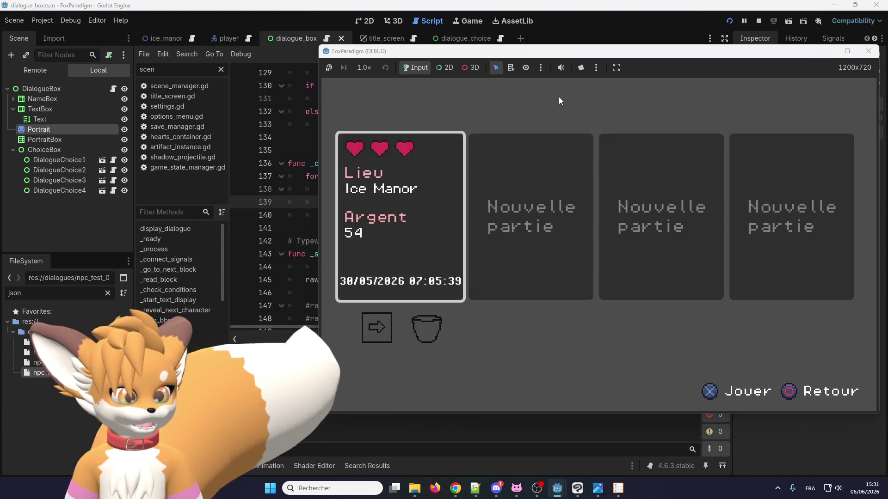
pyautogui.press('Return')
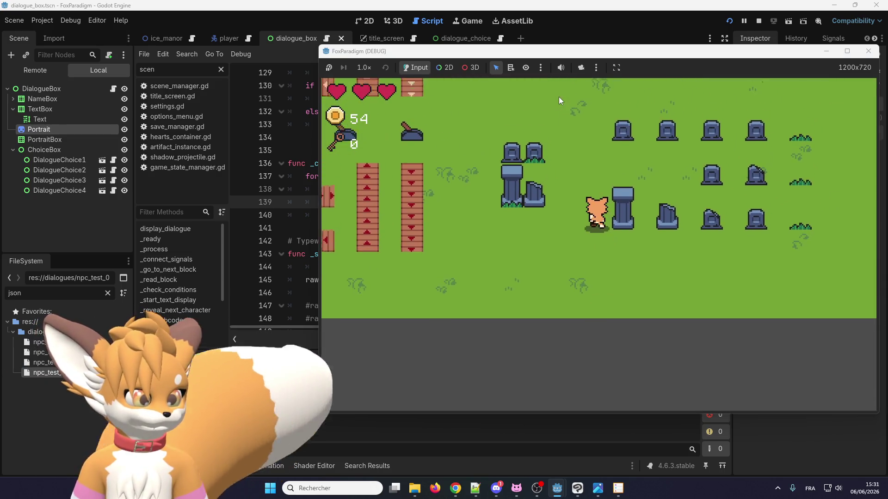
pyautogui.press('Up')
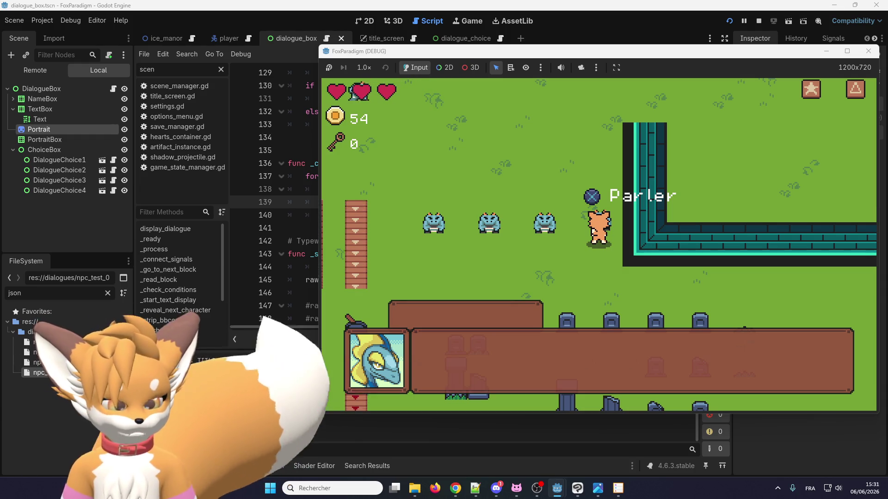
pyautogui.press('e')
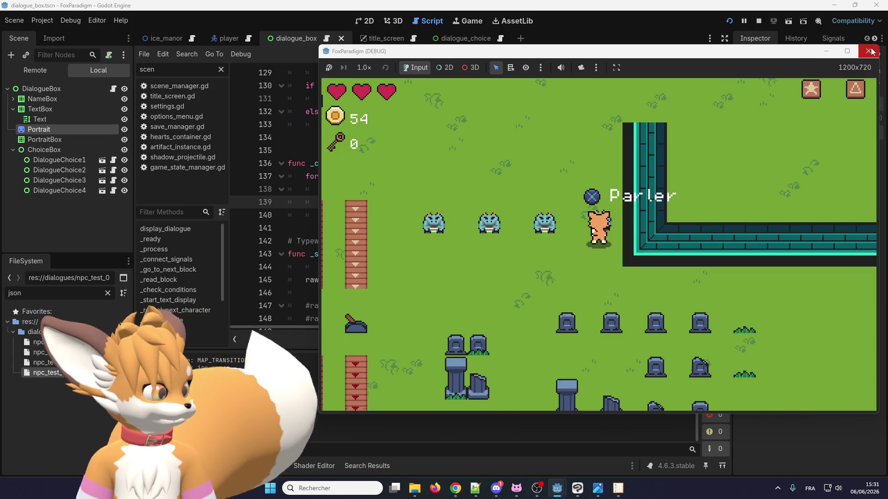
# Step: Stop the game and insert a blank line after line 138 inside the key loop
pyautogui.press('F8')
pyautogui.click(465, 191)
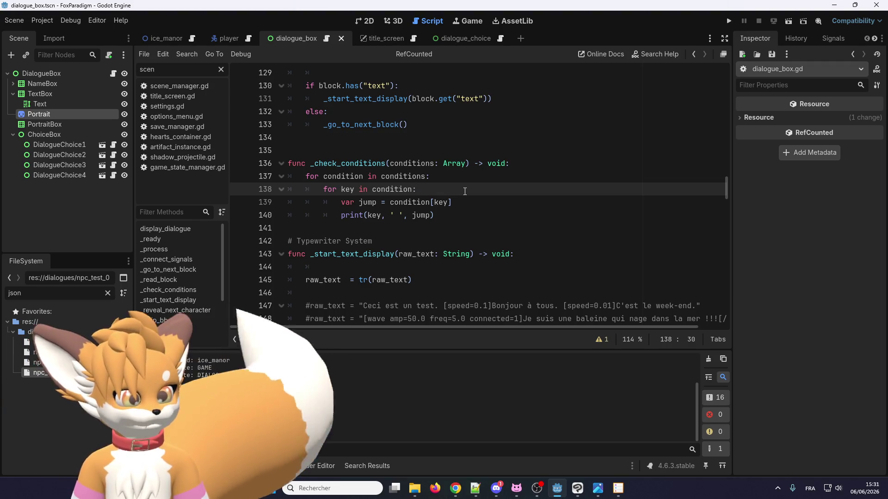
pyautogui.press('Return')
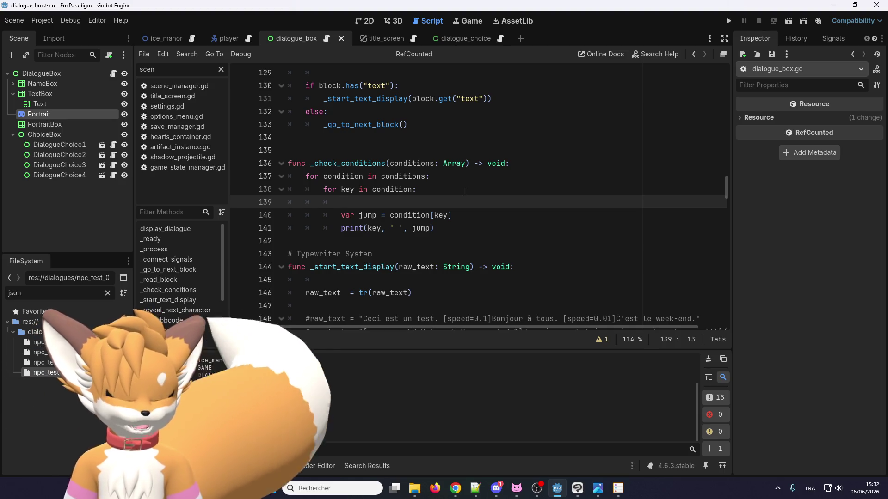
# Step: Begin a match line and copy the low_hp key name from npc_test_005.json
pyautogui.write('match')
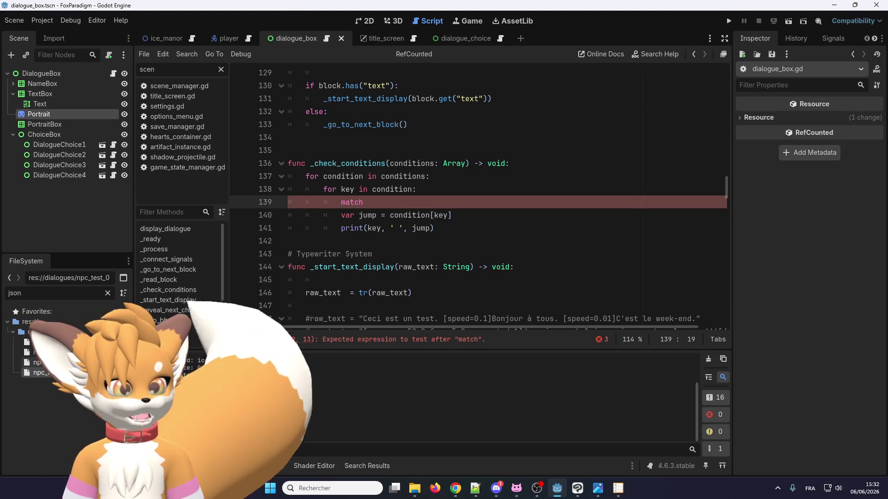
pyautogui.scroll(1, 324, 173)
pyautogui.scroll(-2, 323, 173)
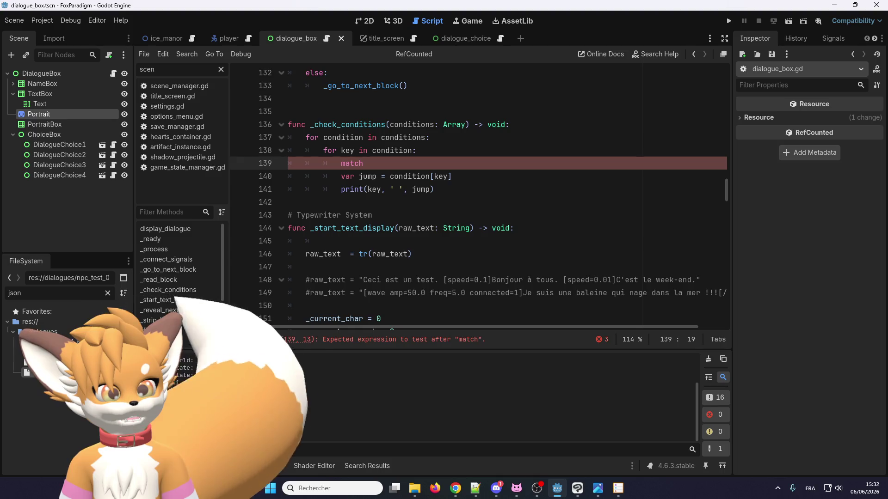
pyautogui.hotkey('alt', 'Left')
pyautogui.doubleClick(355, 112)
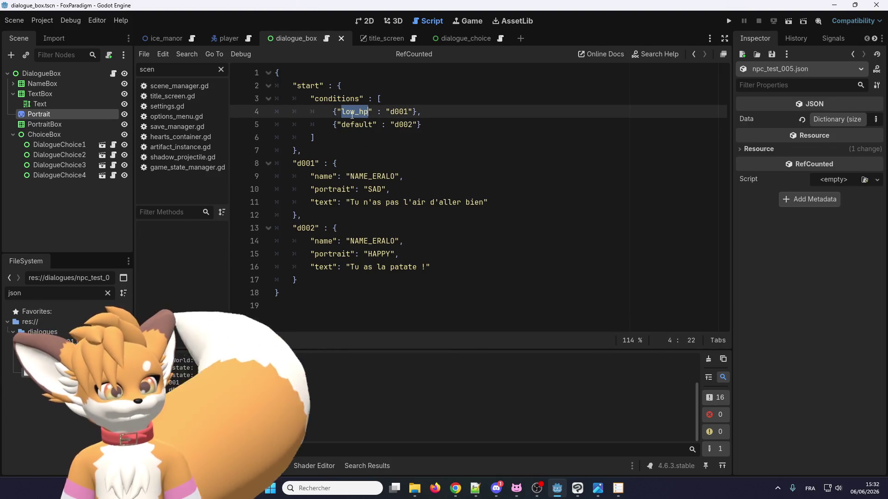
pyautogui.click(369, 20)
pyautogui.click(326, 40)
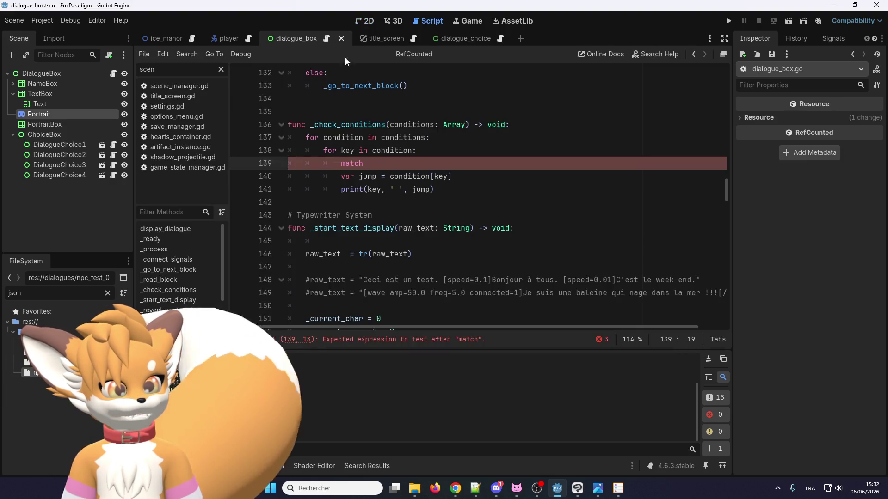
# Step: Complete the line as match key "low_hp": and start a new line below it
pyautogui.write('"')
pyautogui.write('"')
pyautogui.doubleClick(391, 150)
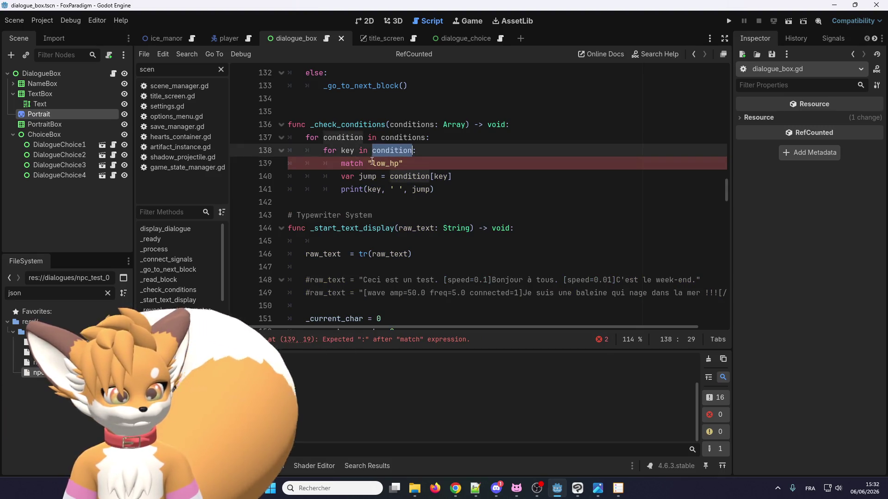
pyautogui.click(368, 163)
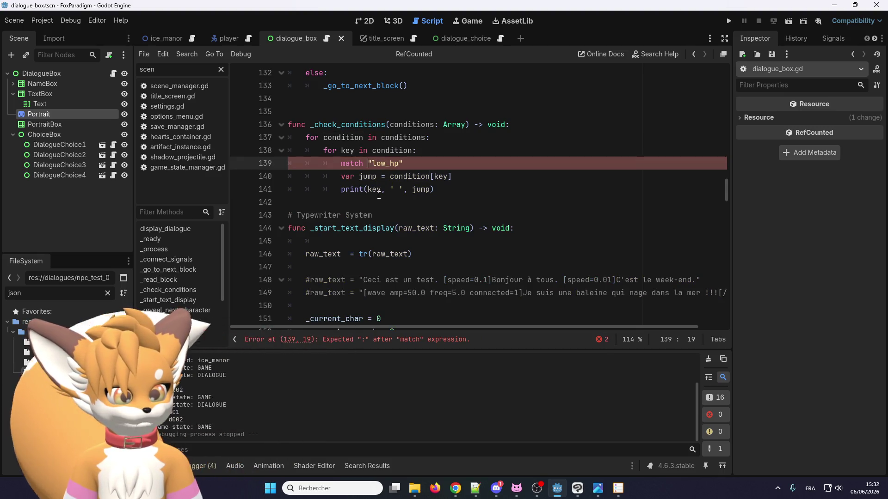
pyautogui.doubleClick(347, 151)
pyautogui.click(448, 162)
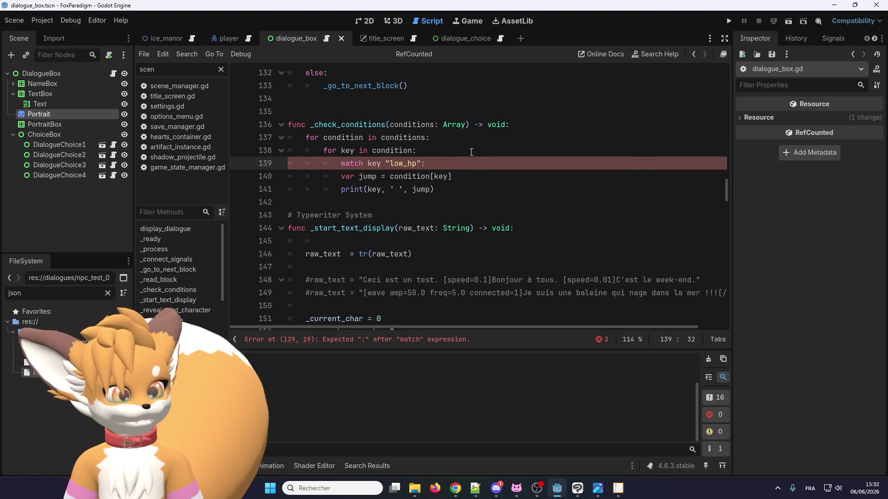
pyautogui.press('Return')
pyautogui.write('if')
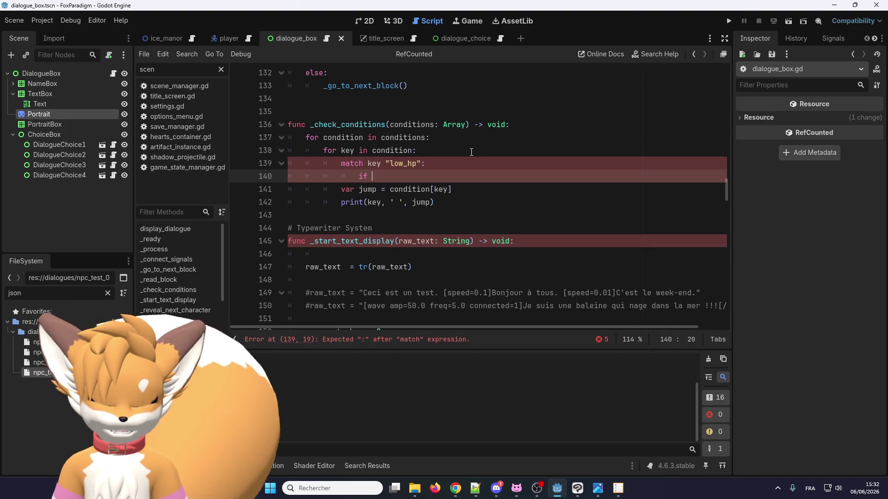
# Step: Add 'if SceneManager.player.hp <= 8:' followed by an indented 'return true' under the low_hp match
pyautogui.write('SceneMana')
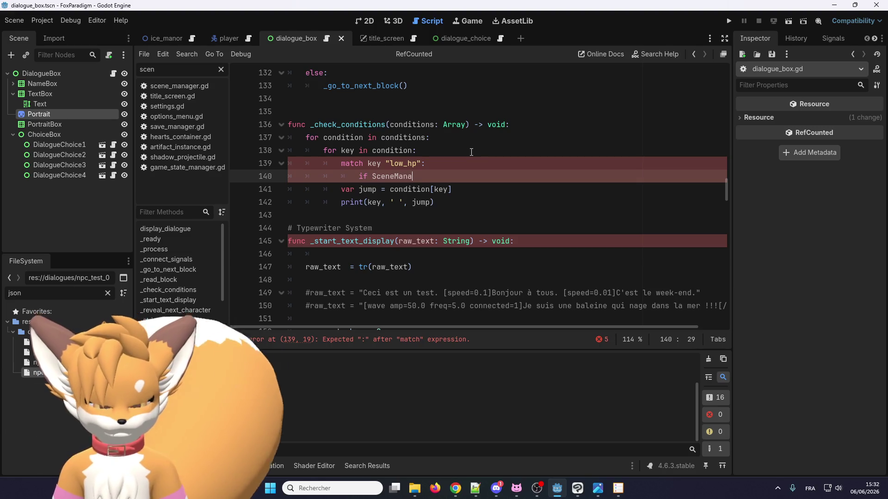
pyautogui.write('ger.player.')
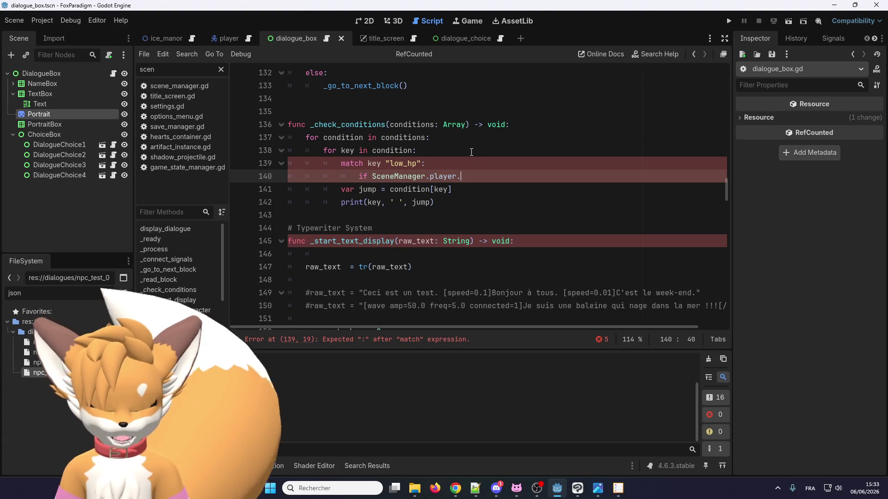
pyautogui.write('hp')
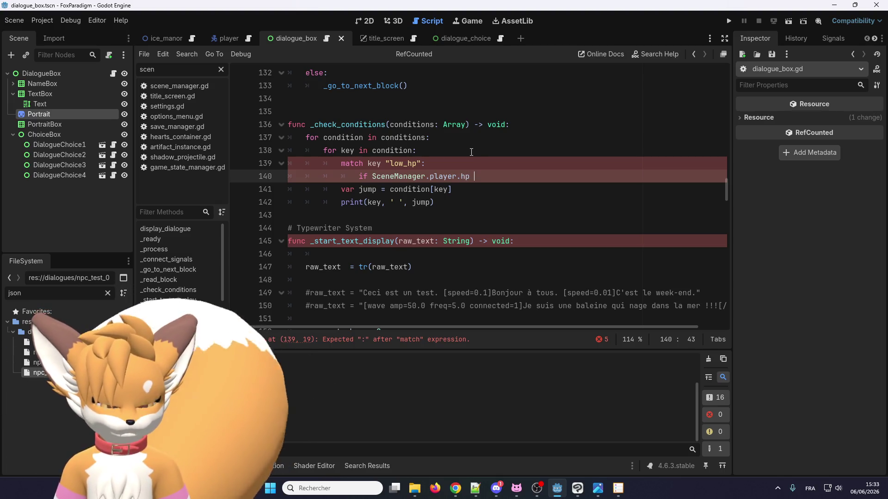
pyautogui.write(' < 10')
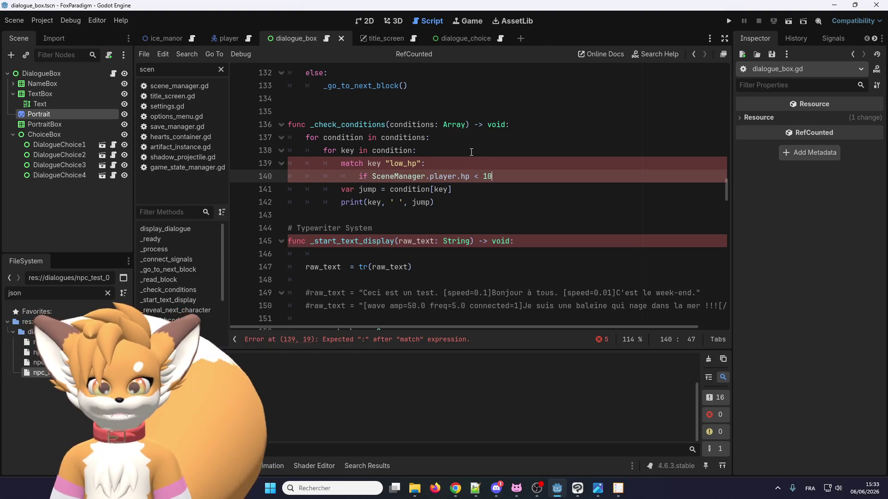
pyautogui.press('BackSpace')
pyautogui.press('BackSpace')
pyautogui.write('8')
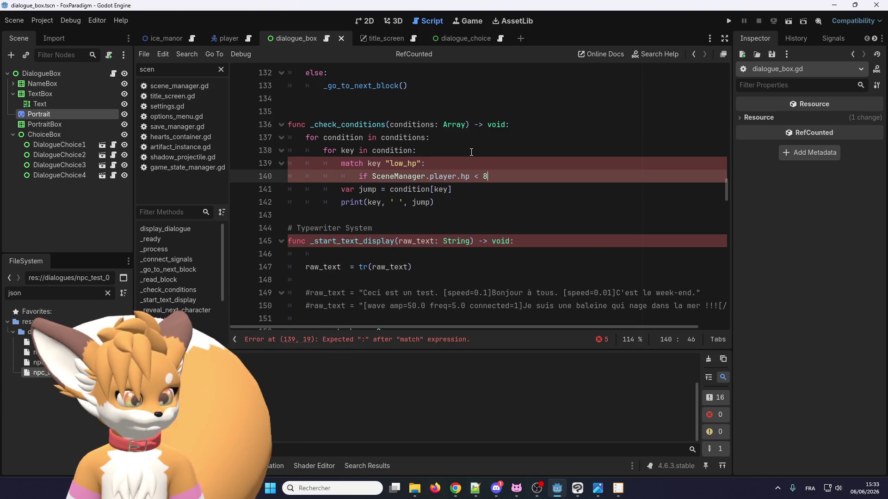
pyautogui.write(':')
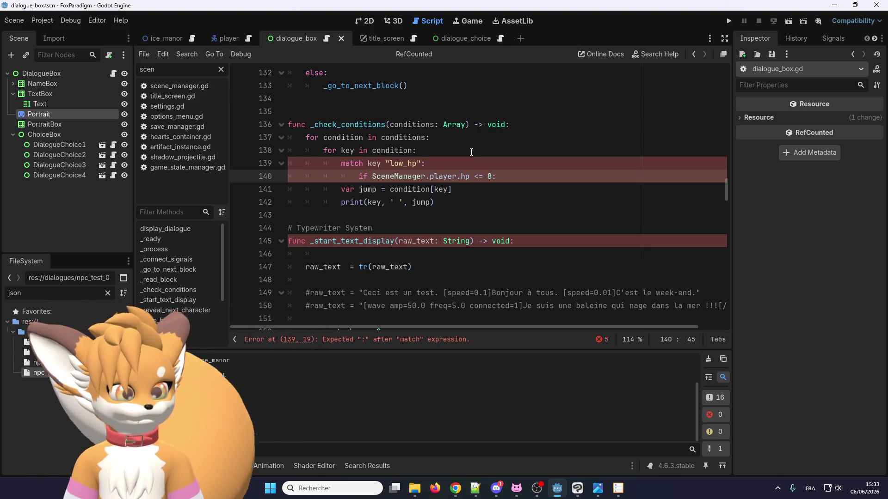
pyautogui.press('End')
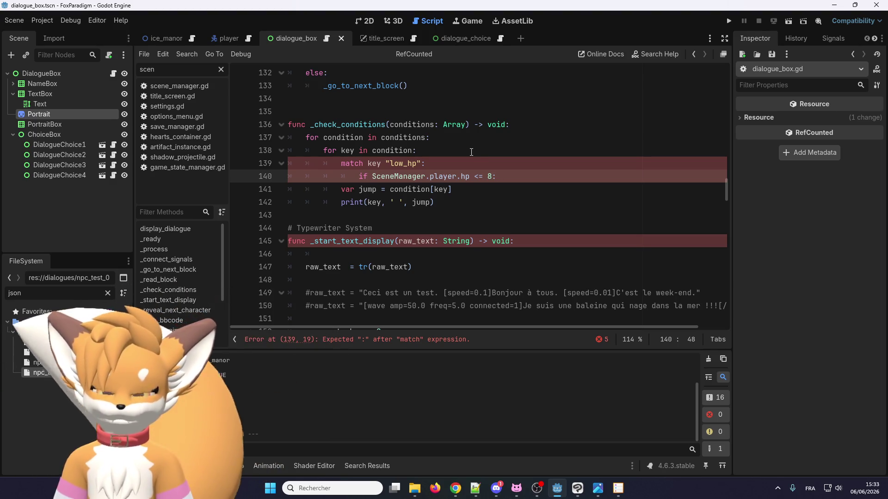
pyautogui.press('Return')
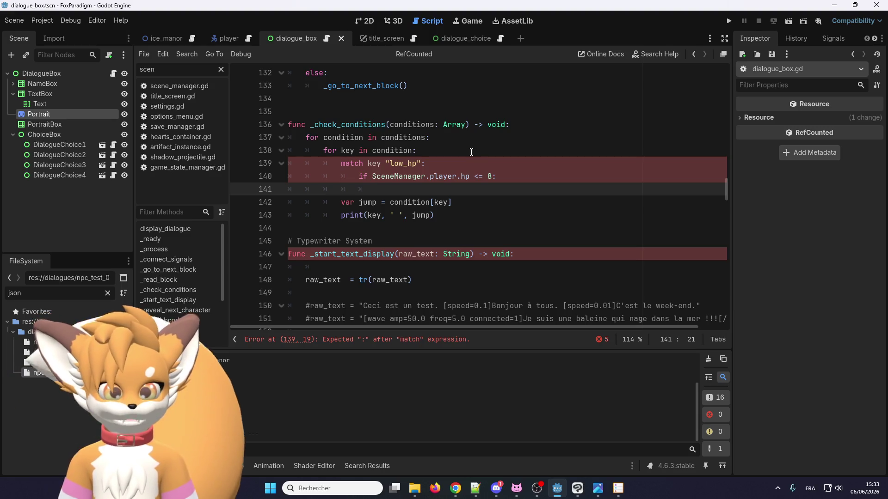
pyautogui.write('t')
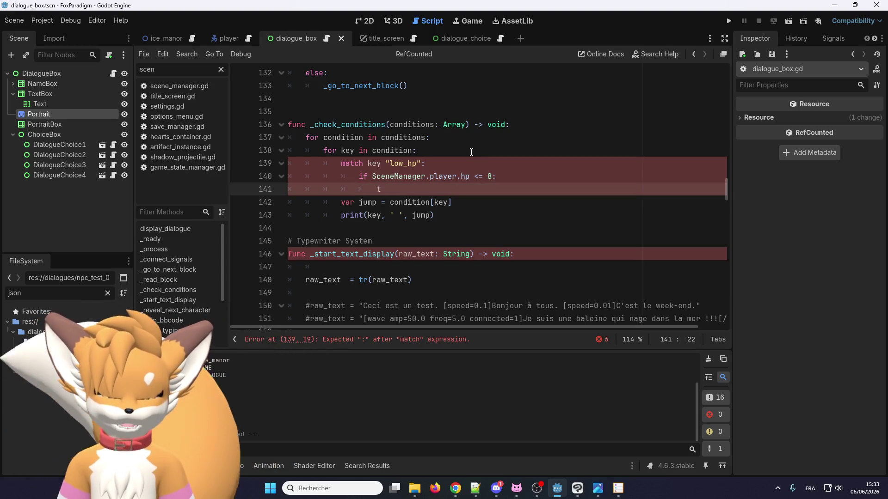
pyautogui.press('BackSpace')
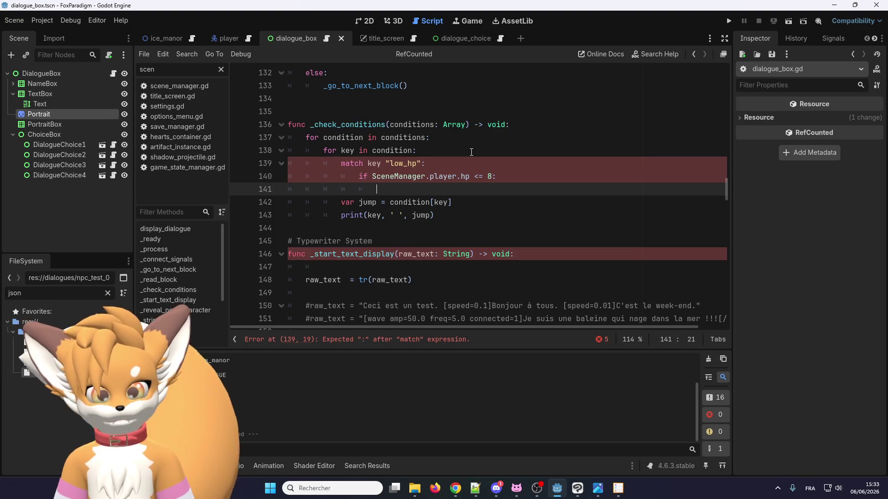
pyautogui.write('return ')
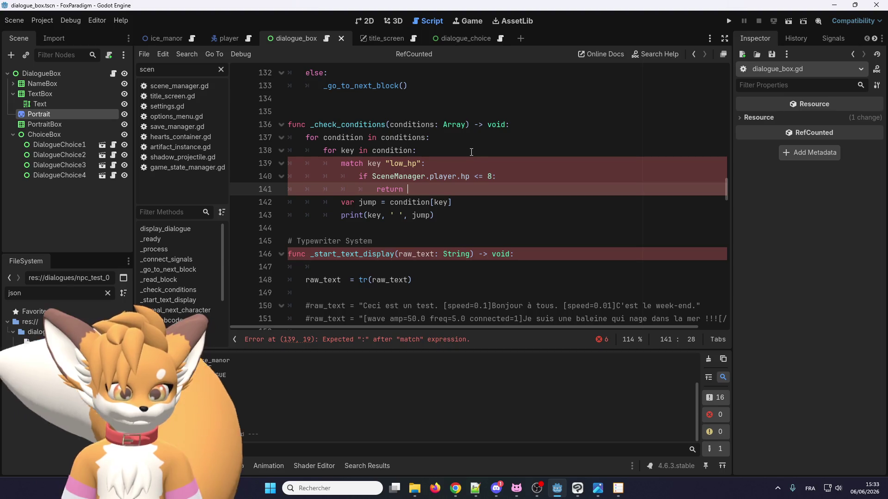
pyautogui.write('true')
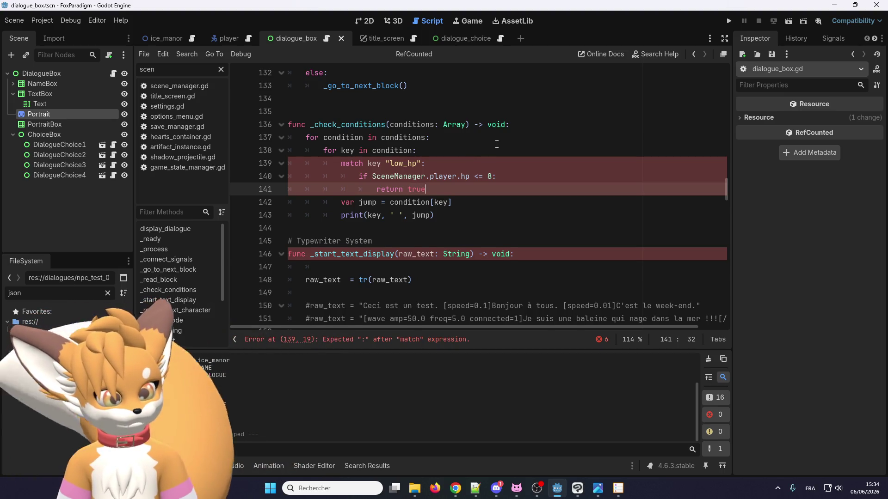
pyautogui.press('Return')
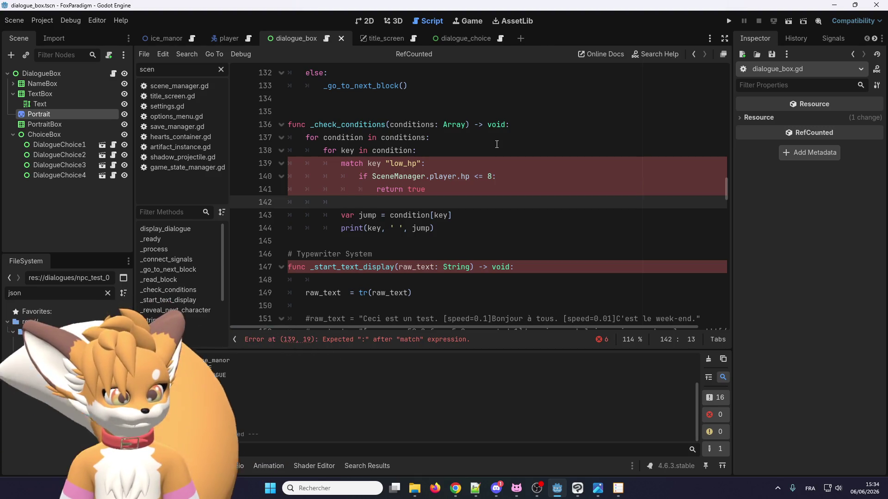
# Step: Fix the new line's indentation and paste a second copy of the low_hp condition block on line 142
pyautogui.press('Tab')
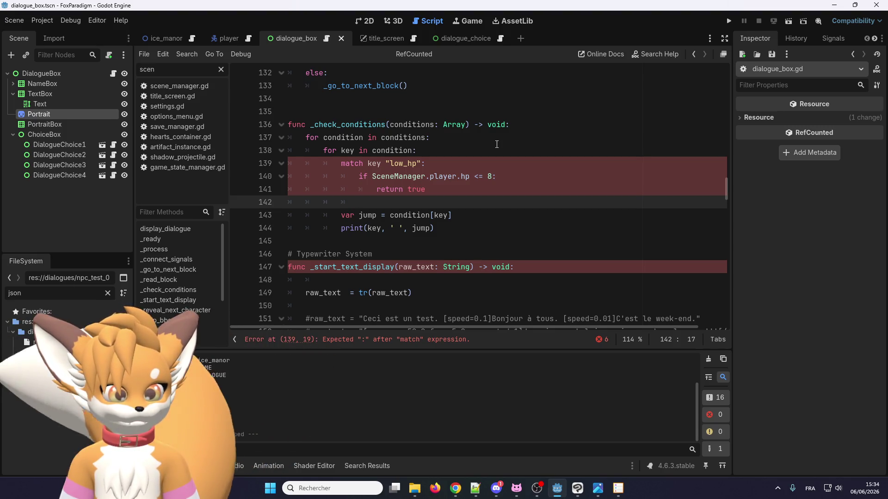
pyautogui.press('BackSpace')
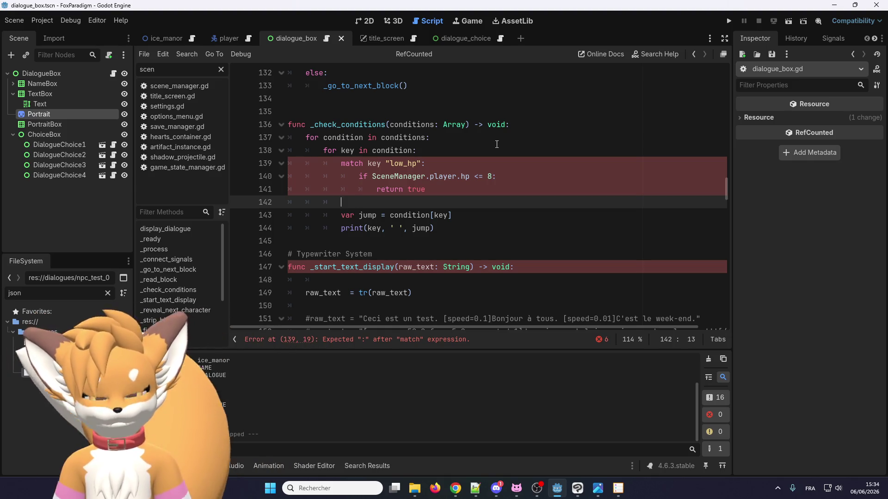
pyautogui.write('ma')
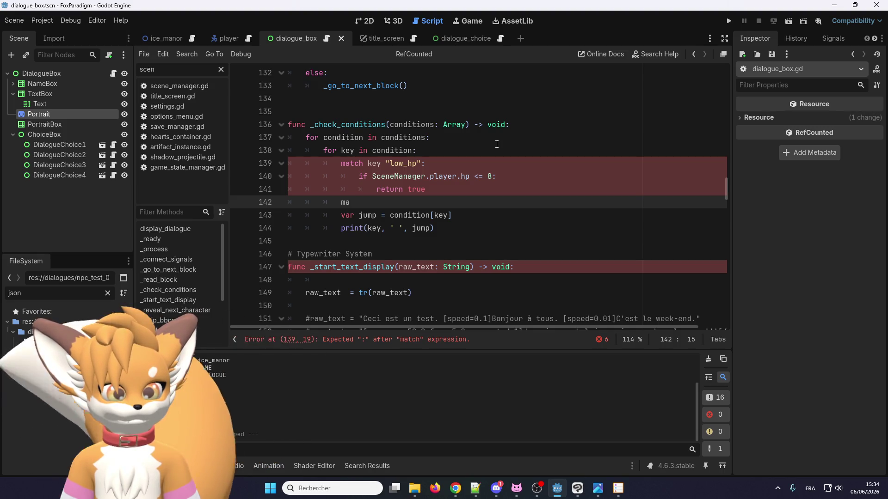
pyautogui.press('BackSpace')
pyautogui.press('BackSpace')
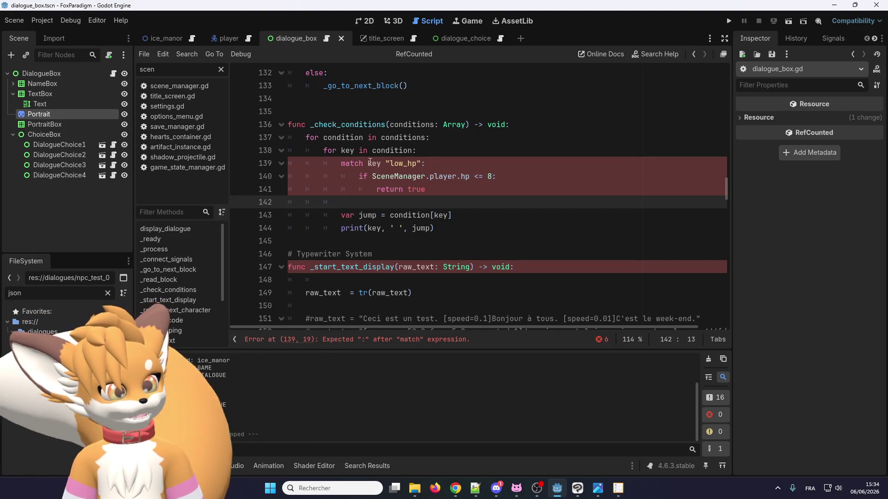
pyautogui.moveTo(367, 163); pyautogui.dragTo(457, 186)
pyautogui.click(440, 201)
pyautogui.press('Tab')
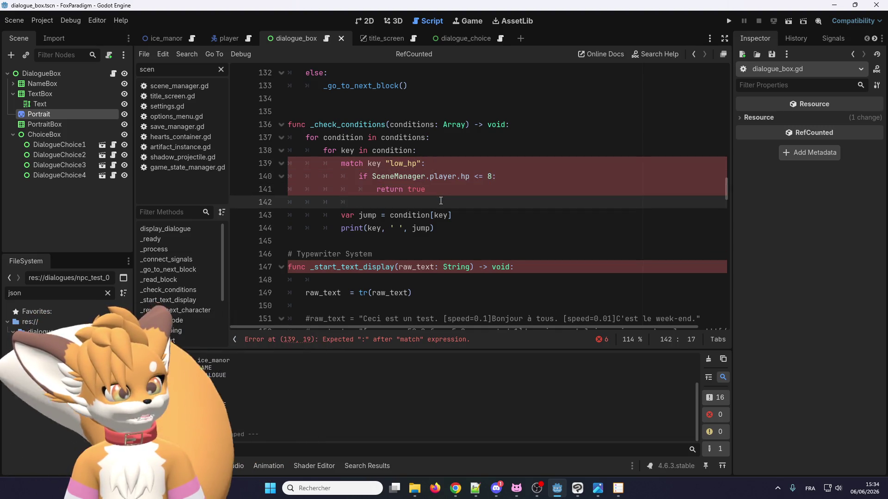
pyautogui.write('key "low_hp": \t\t\t\tif SceneManager.player.hp <= 8: \t\t\t\t\treturn true')
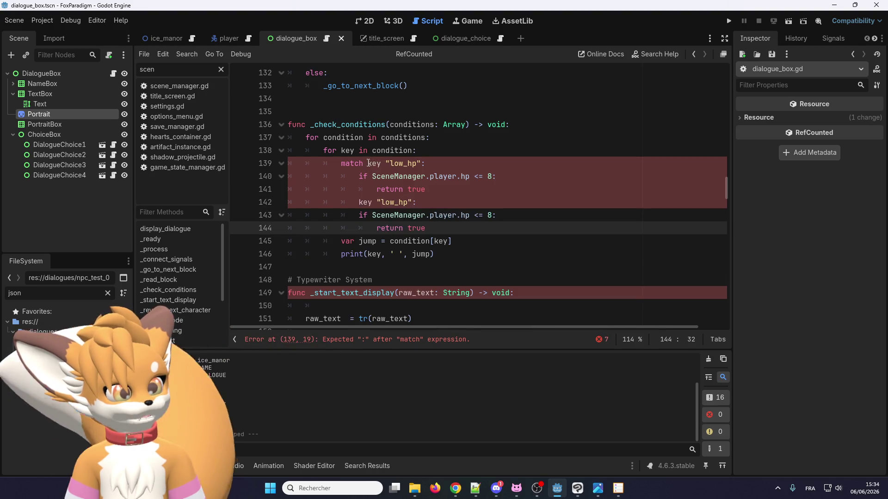
# Step: Move key "low_hp" off the match line onto its own indented line
pyautogui.click(368, 163)
pyautogui.press('Return')
pyautogui.press('Tab')
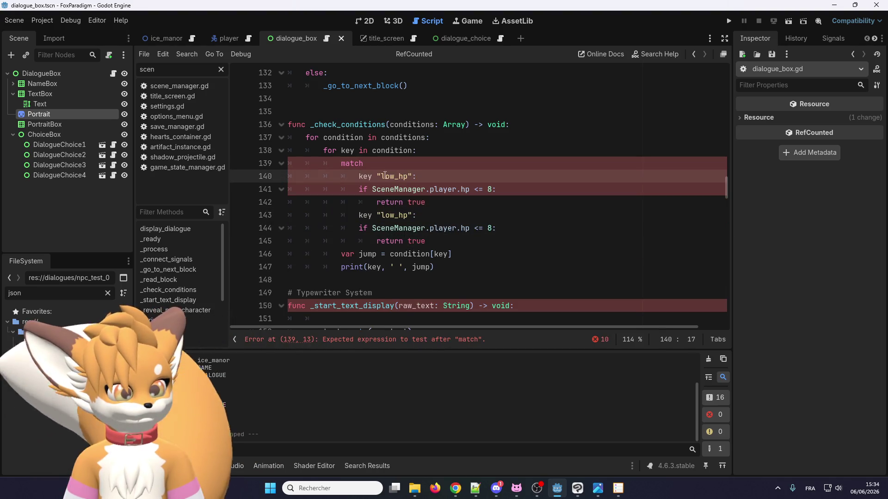
# Step: Search all project files for "match", finding 30 matches in 17 files
pyautogui.doubleClick(352, 163)
pyautogui.hotkey('ctrl', 'f')
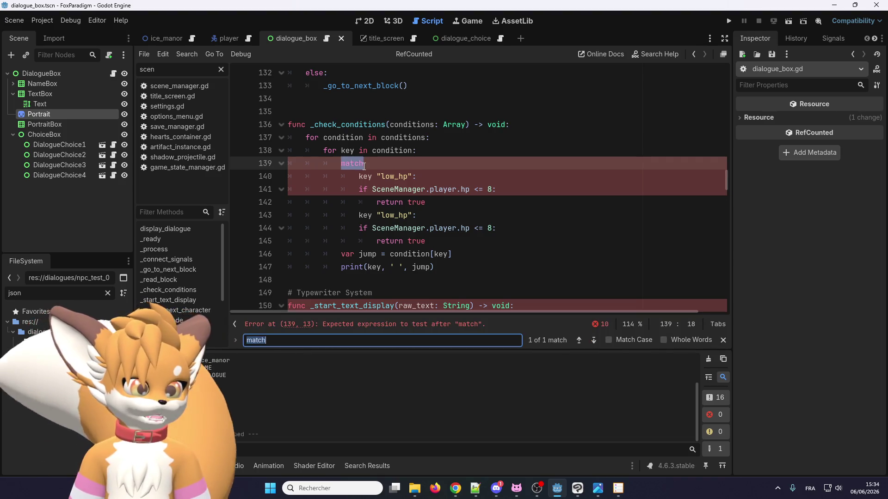
pyautogui.hotkey('ctrl', 'shift', 'f')
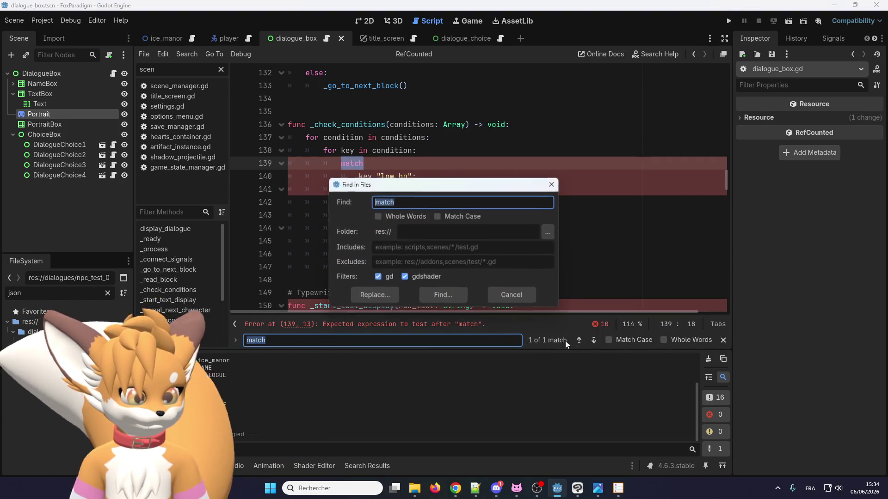
pyautogui.press('Return')
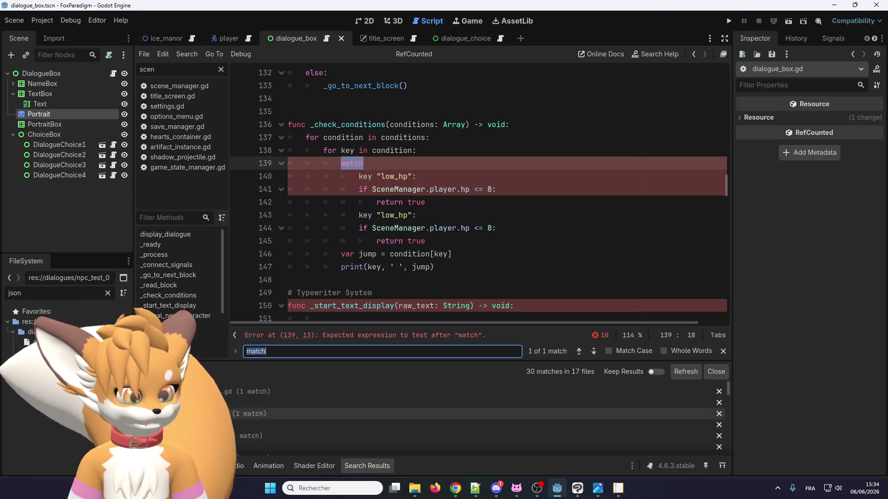
# Step: Study the 'match state:' example and its State.IDLE pattern, then return to dialogue_box.gd
pyautogui.click(259, 403)
pyautogui.scroll(3, 269, 326)
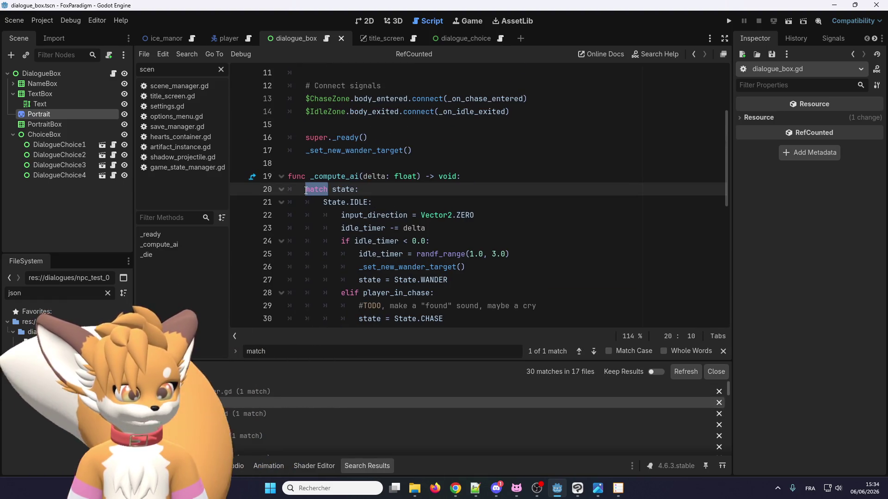
pyautogui.press('Left')
pyautogui.hotkey('shift', 'End')
pyautogui.press('Down')
pyautogui.press('End')
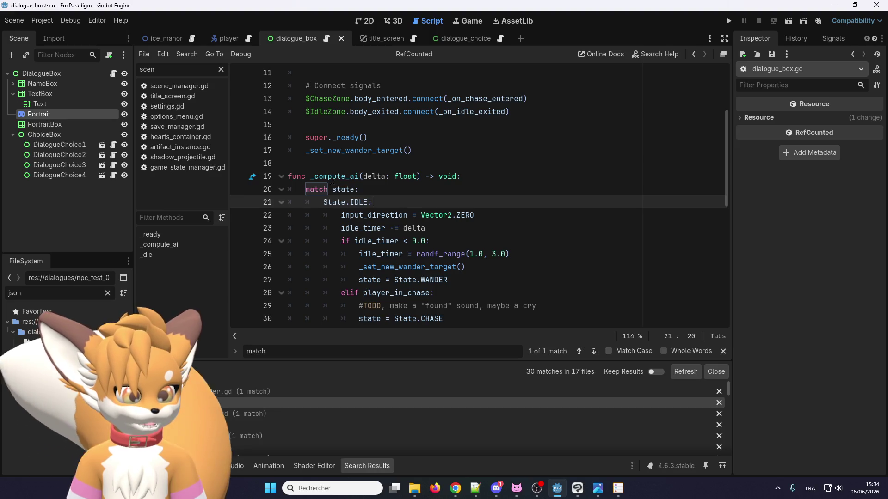
pyautogui.scroll(-2, 349, 202)
pyautogui.scroll(1, 349, 203)
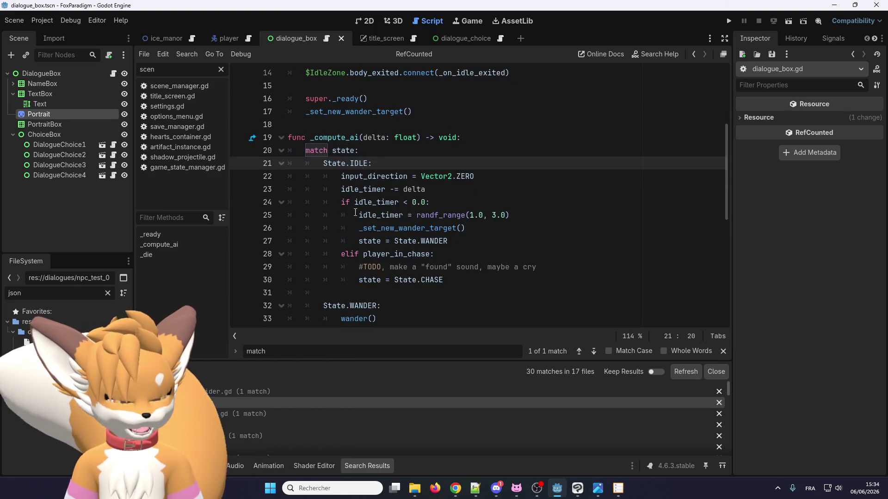
pyautogui.hotkey('alt', 'Left')
pyautogui.press('Down')
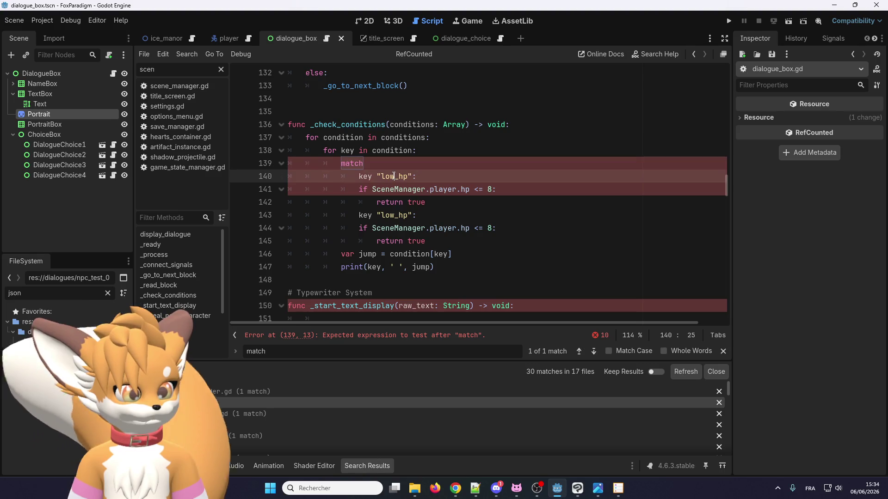
# Step: Write 'match key:' and indent the "low_hp": pattern, its hp check and return true beneath it
pyautogui.press('BackSpace')
pyautogui.press('BackSpace')
pyautogui.press('BackSpace')
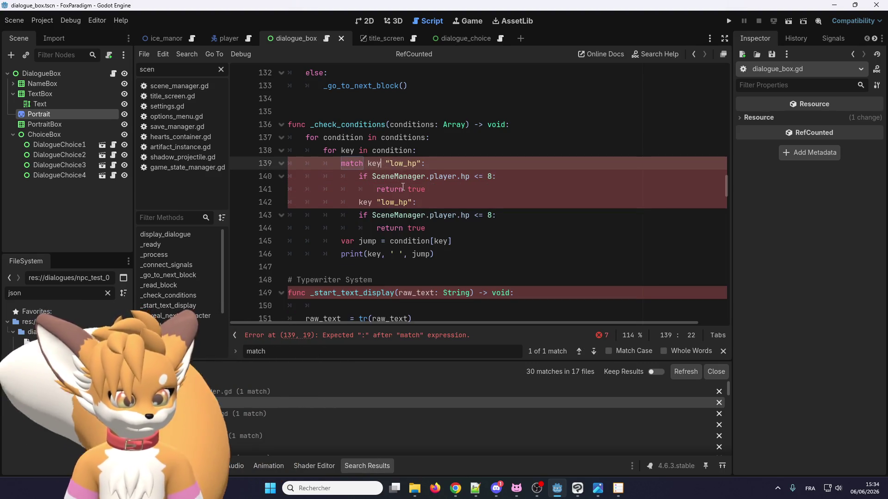
pyautogui.write(':')
pyautogui.press('Return')
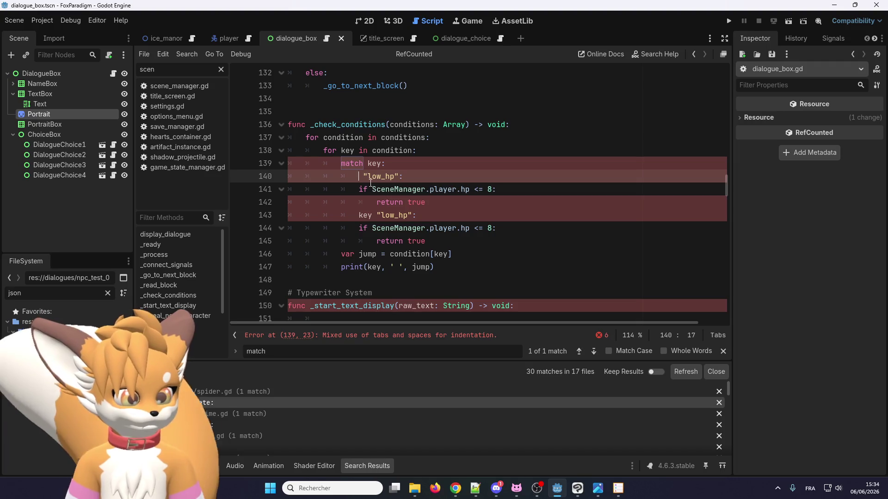
pyautogui.hotkey('shift', 'Home')
pyautogui.press('Tab')
pyautogui.press('Right')
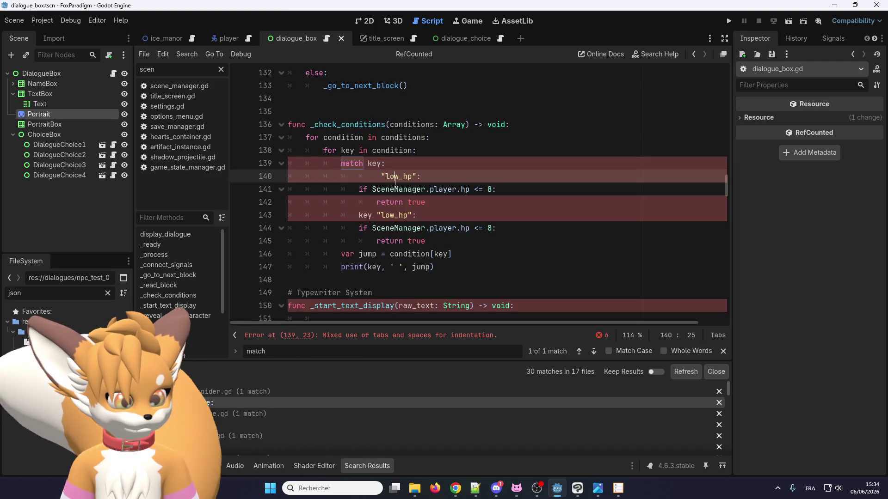
pyautogui.hotkey('shift', 'Tab')
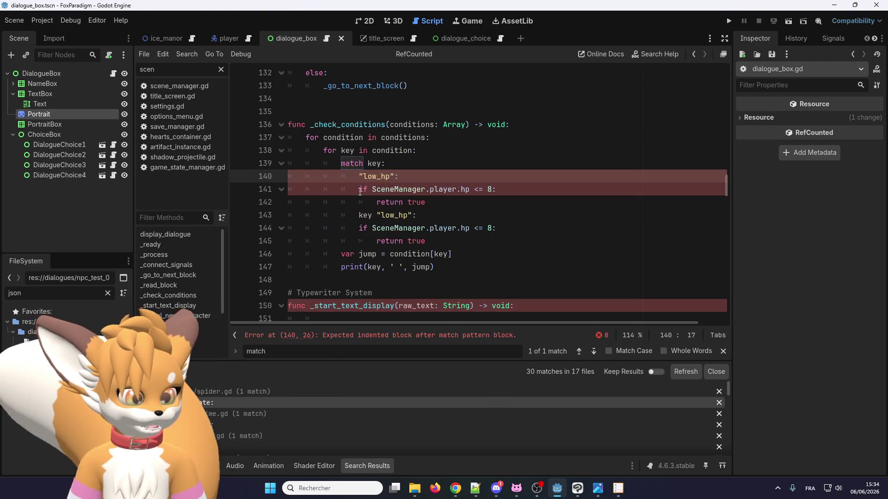
pyautogui.click(360, 190)
pyautogui.press('Tab')
pyautogui.press('Down')
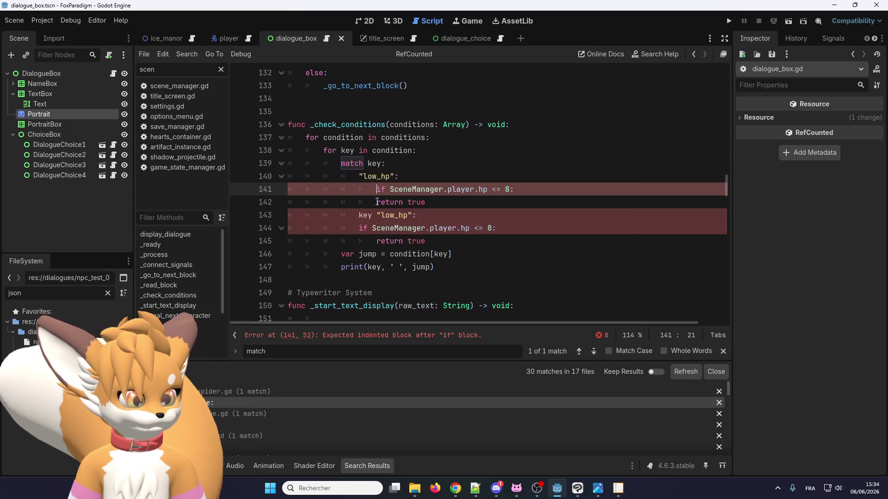
pyautogui.press('Tab')
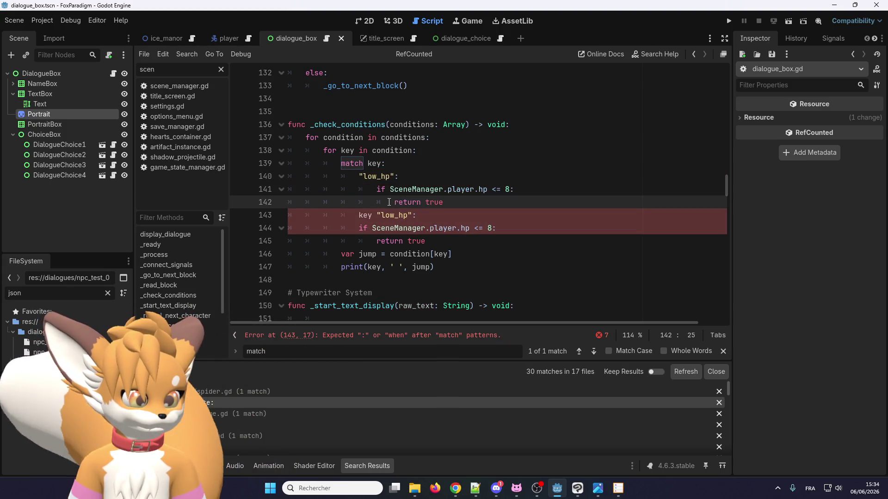
# Step: Turn the second pattern into "default": with an indented return true
pyautogui.click(376, 216)
pyautogui.press('BackSpace')
pyautogui.press('BackSpace')
pyautogui.press('BackSpace')
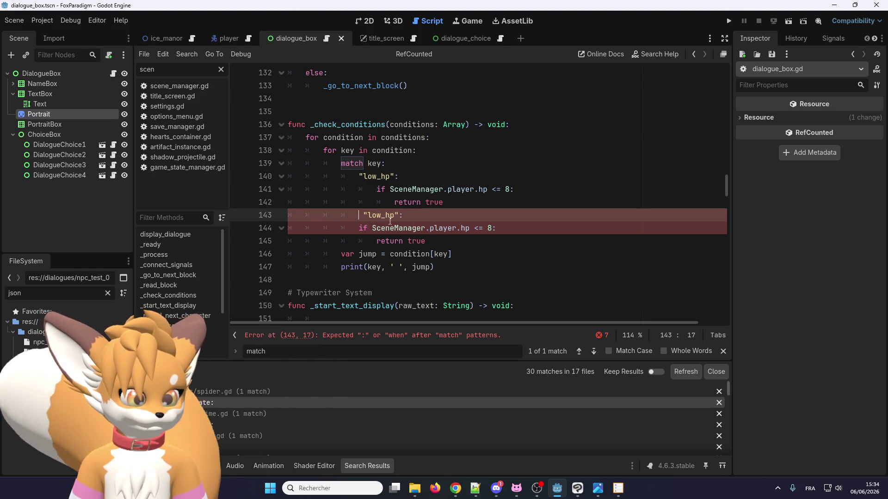
pyautogui.doubleClick(384, 215)
pyautogui.write('defau')
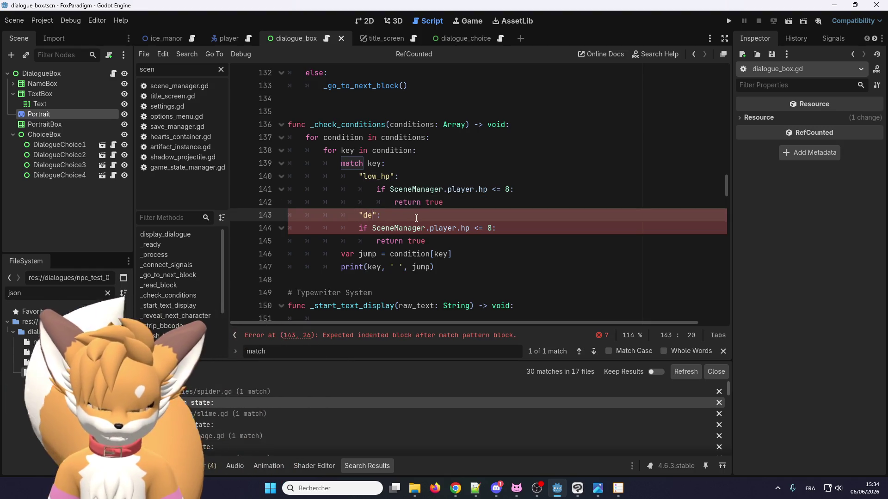
pyautogui.write('lt')
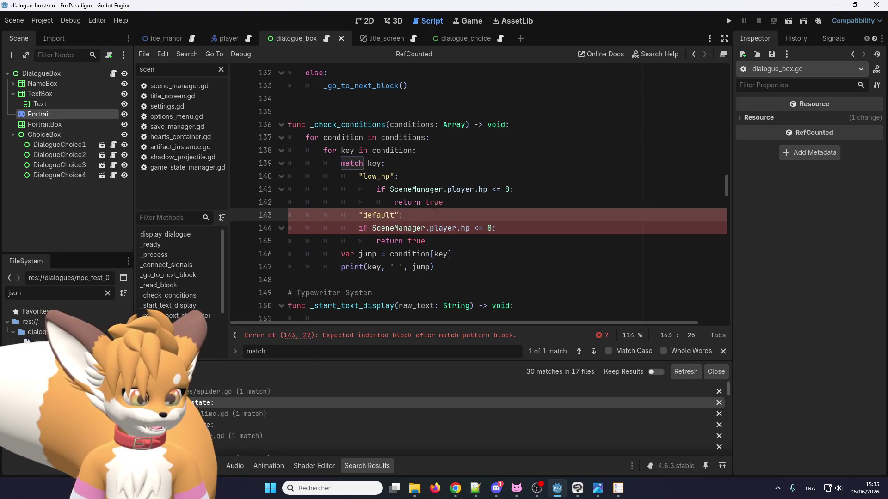
pyautogui.click(424, 216)
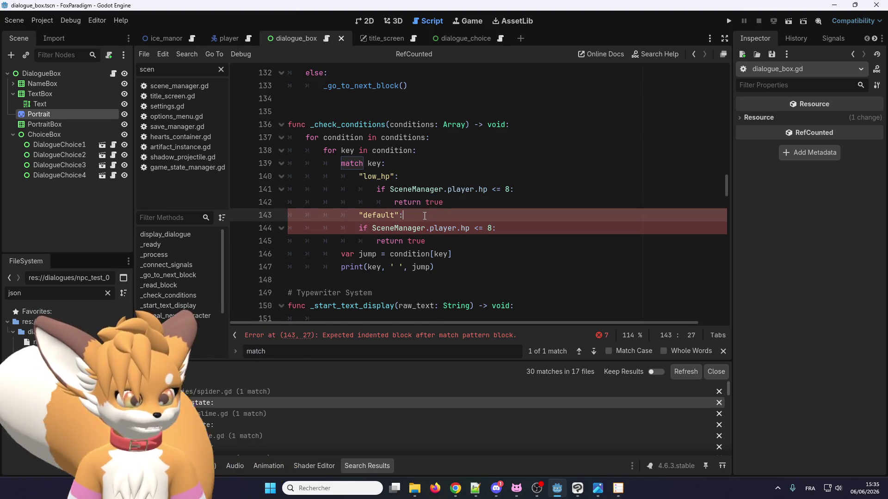
pyautogui.press('Return')
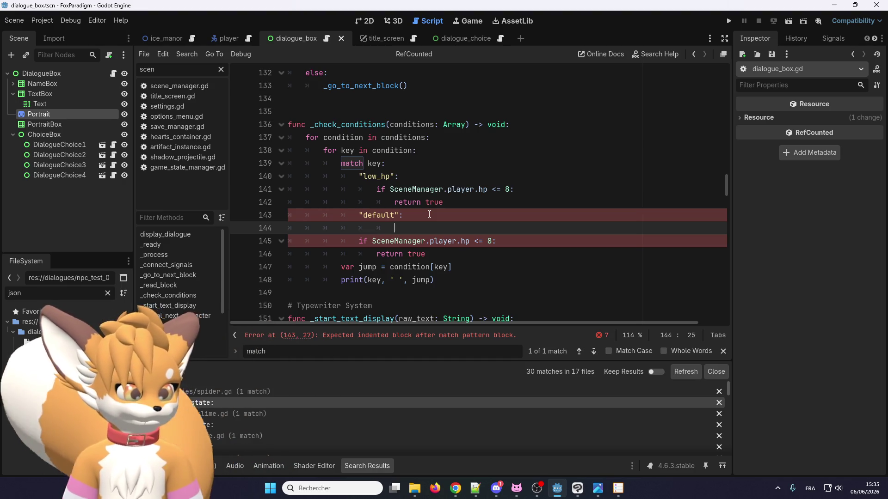
pyautogui.write('return true')
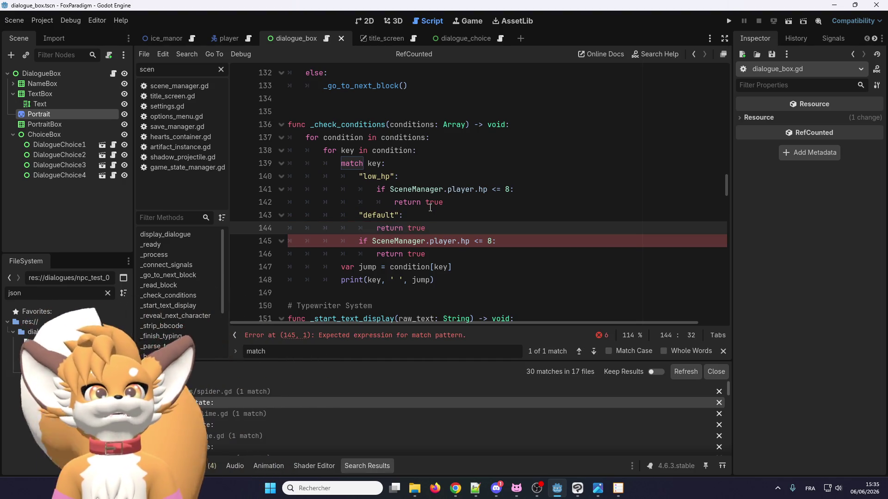
pyautogui.click(522, 189)
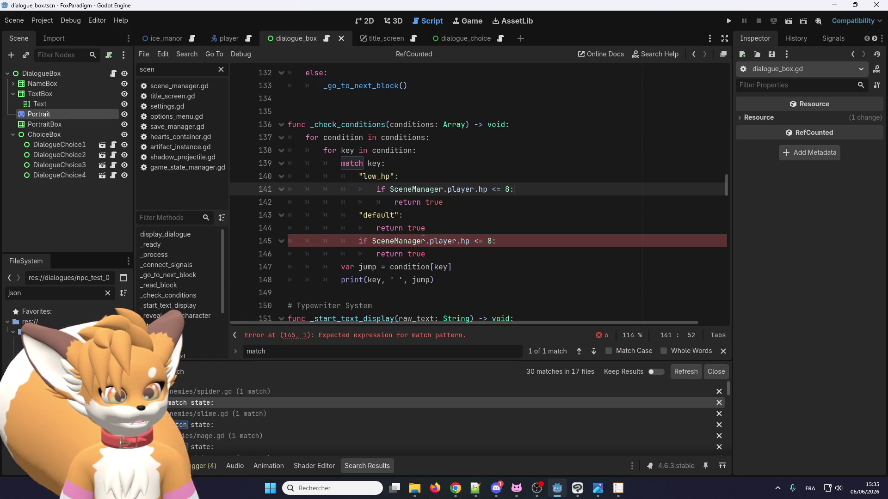
# Step: Locate the _go_to_next_block call and the _check_conditions name in the script
pyautogui.moveTo(428, 253)
pyautogui.mouseDown()
pyautogui.moveTo(342, 243)
pyautogui.moveTo(383, 252)
pyautogui.moveTo(383, 242)
pyautogui.moveTo(361, 241)
pyautogui.mouseUp()
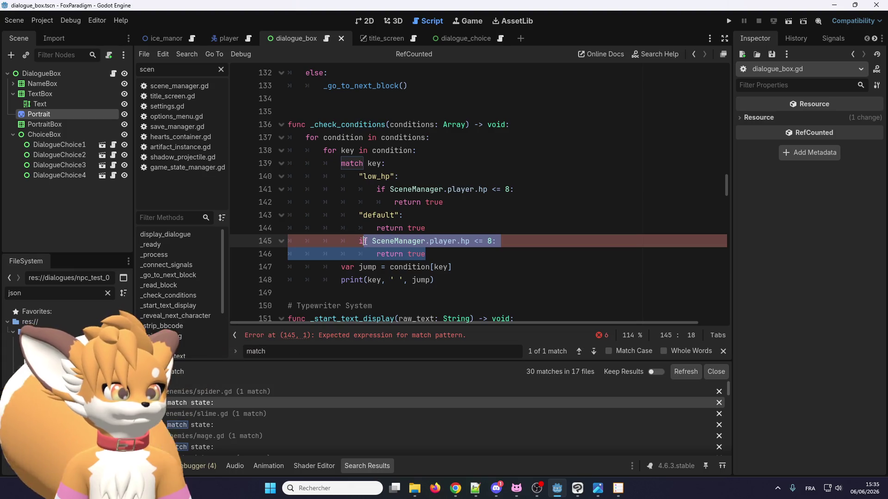
pyautogui.scroll(4, 373, 215)
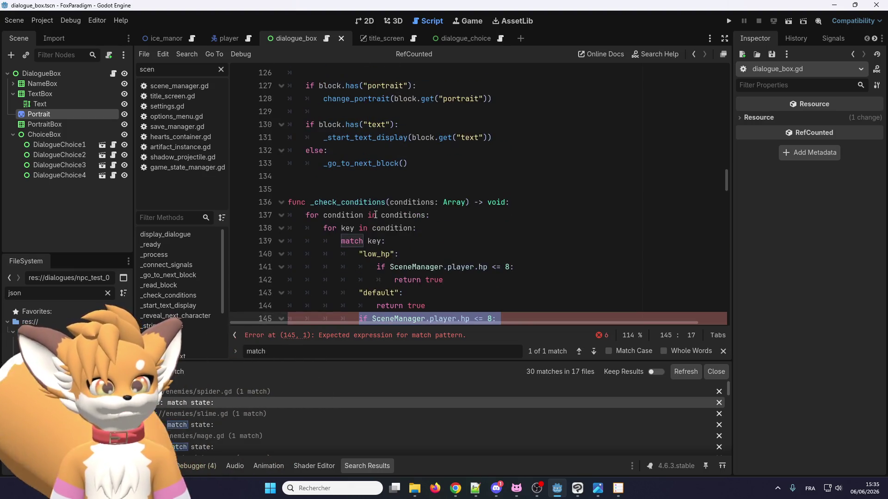
pyautogui.doubleClick(393, 237)
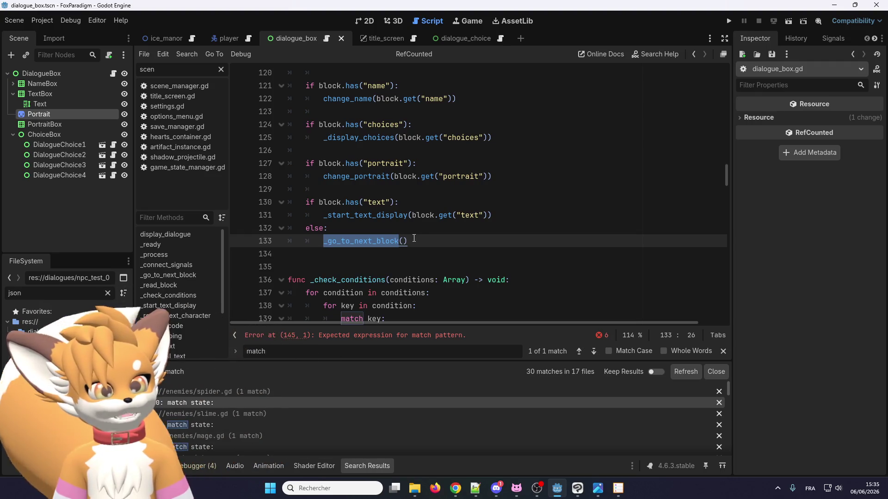
pyautogui.doubleClick(342, 274)
pyautogui.scroll(5, 367, 228)
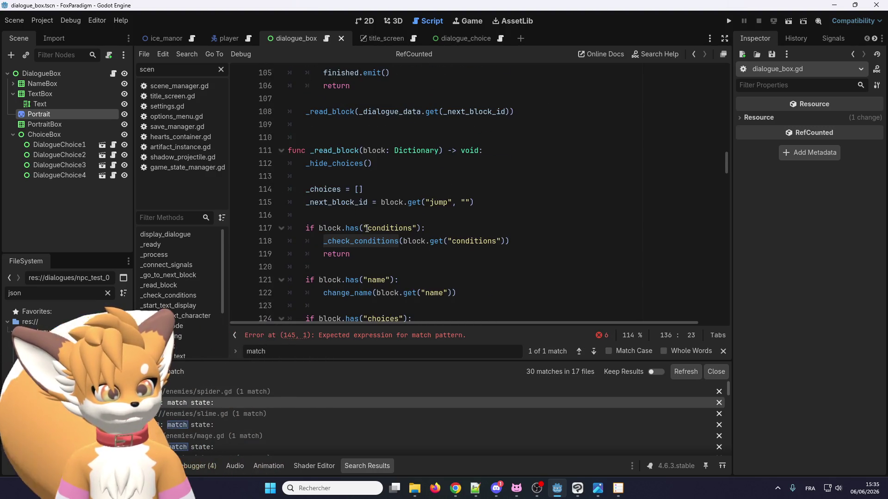
pyautogui.scroll(-3, 367, 228)
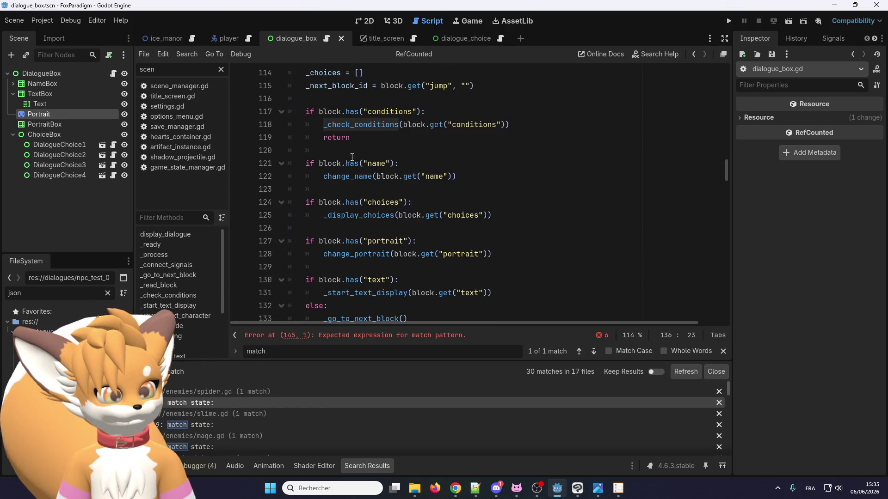
pyautogui.scroll(-2, 353, 161)
pyautogui.doubleClick(372, 293)
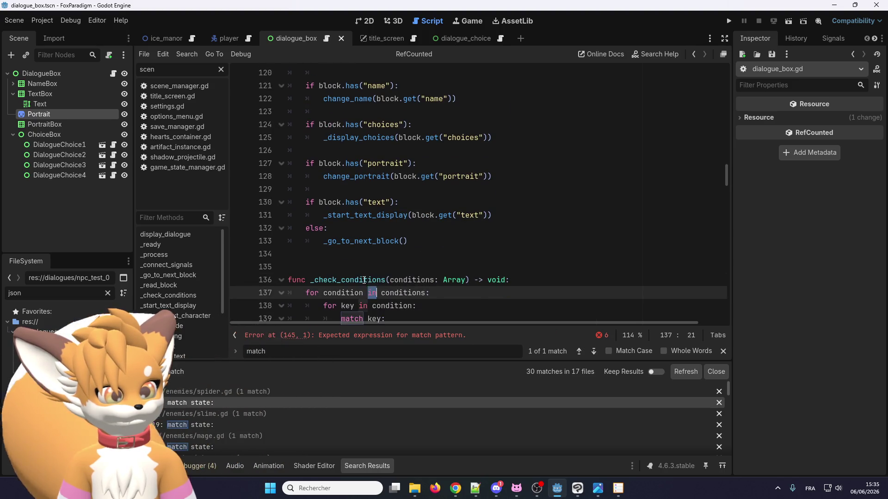
pyautogui.doubleClick(347, 280)
pyautogui.doubleClick(365, 241)
pyautogui.hotkey('ctrl', 'c')
pyautogui.scroll(4, 407, 231)
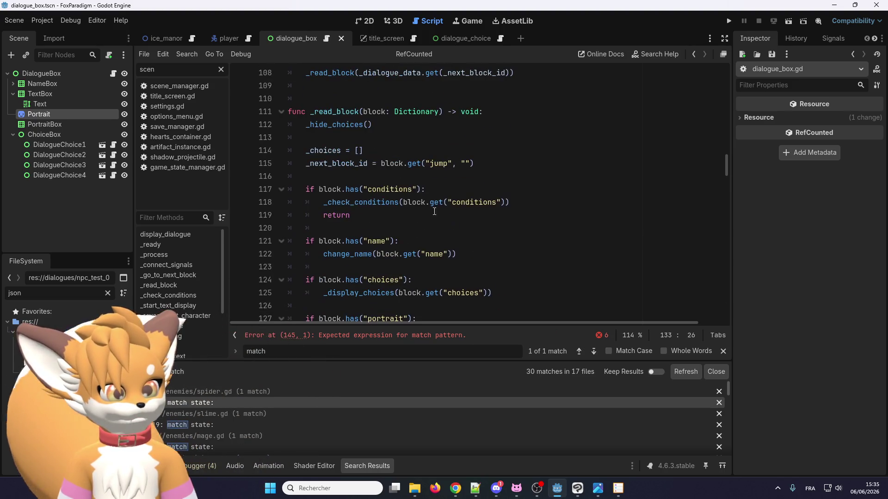
# Step: Add a _go_to_next_block() call on a new line below the _check_conditions call
pyautogui.click(513, 202)
pyautogui.press('Return')
pyautogui.hotkey('ctrl', 'v')
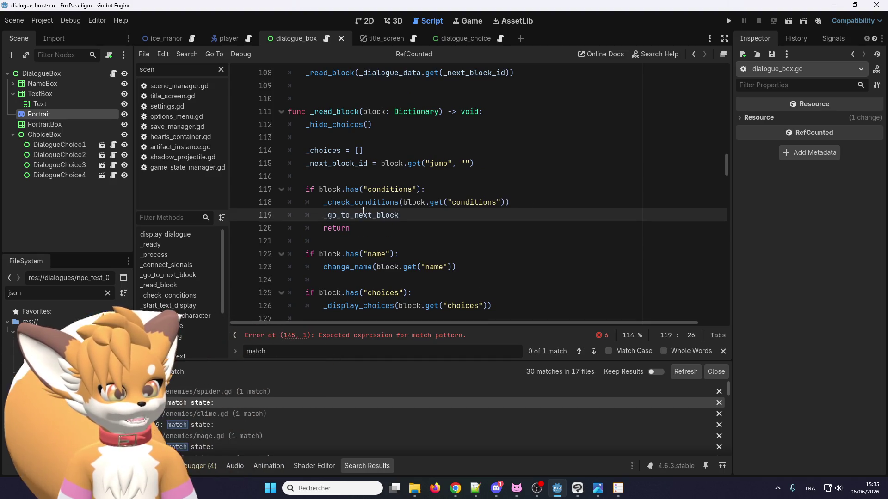
pyautogui.doubleClick(345, 215)
pyautogui.scroll(5, 351, 216)
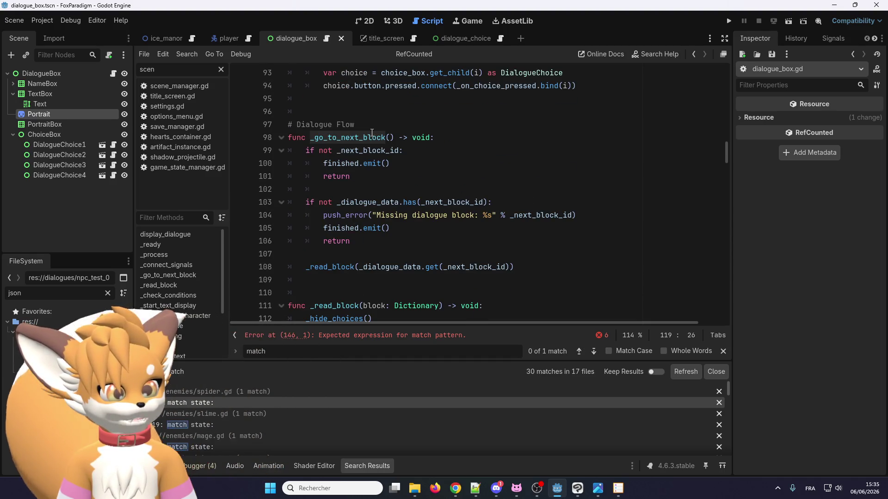
pyautogui.doubleClick(369, 152)
pyautogui.scroll(-4, 374, 204)
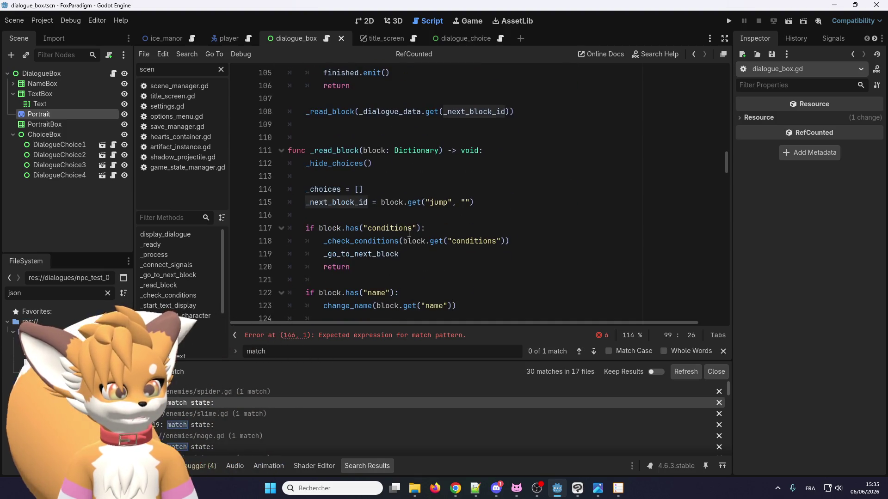
pyautogui.click(421, 253)
pyautogui.write(')')
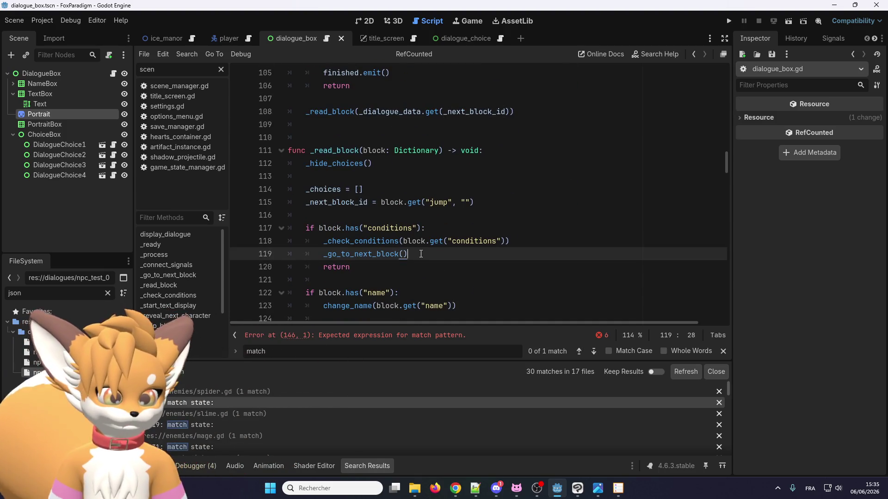
# Step: Prefix the _check_conditions call on line 118 with '_next_block_id ='
pyautogui.click(323, 241)
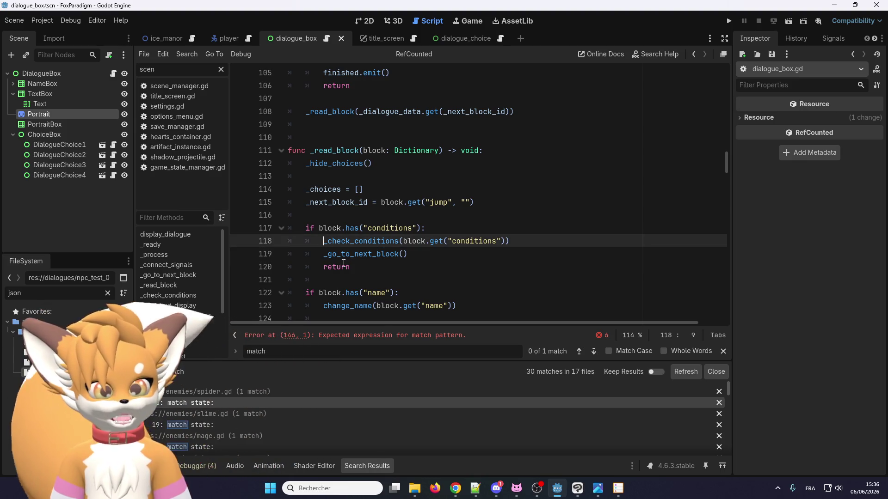
pyautogui.write('_next_block_id =')
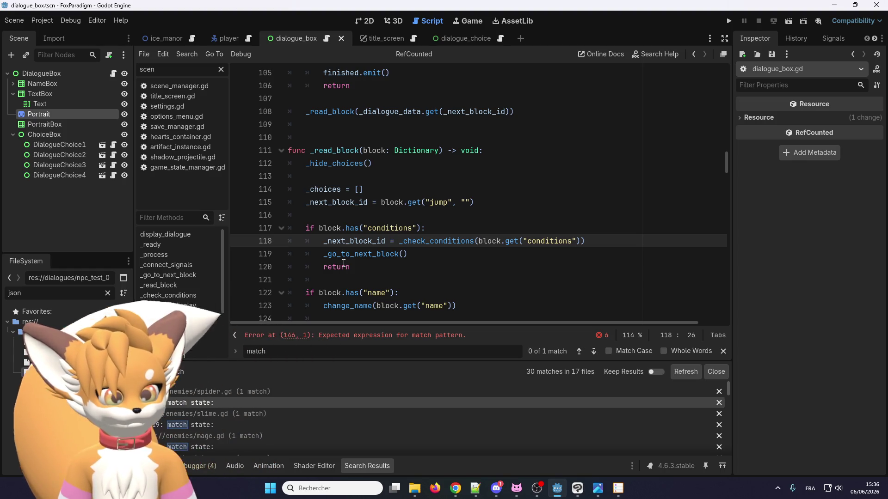
pyautogui.hotkey('ctrl', 'z')
pyautogui.hotkey('ctrl', 'z')
pyautogui.hotkey('ctrl', 'z')
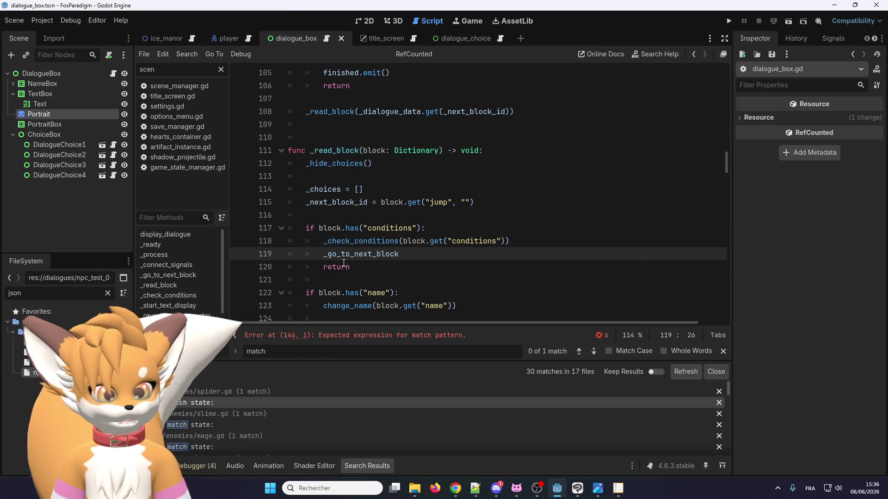
pyautogui.write('()')
pyautogui.scroll(-3, 391, 228)
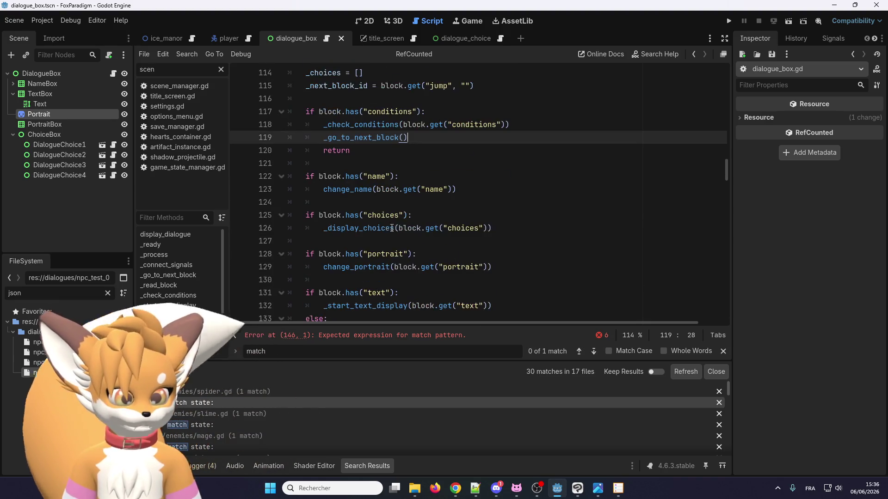
pyautogui.scroll(-6, 411, 233)
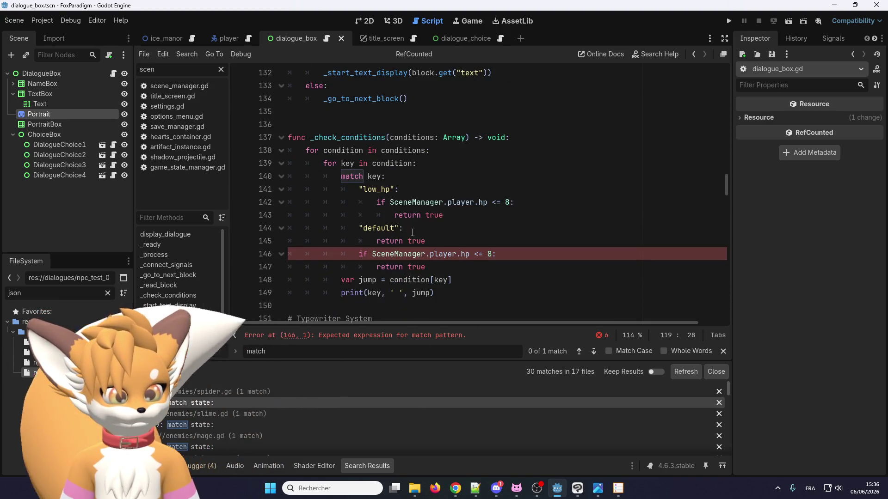
pyautogui.scroll(8, 367, 177)
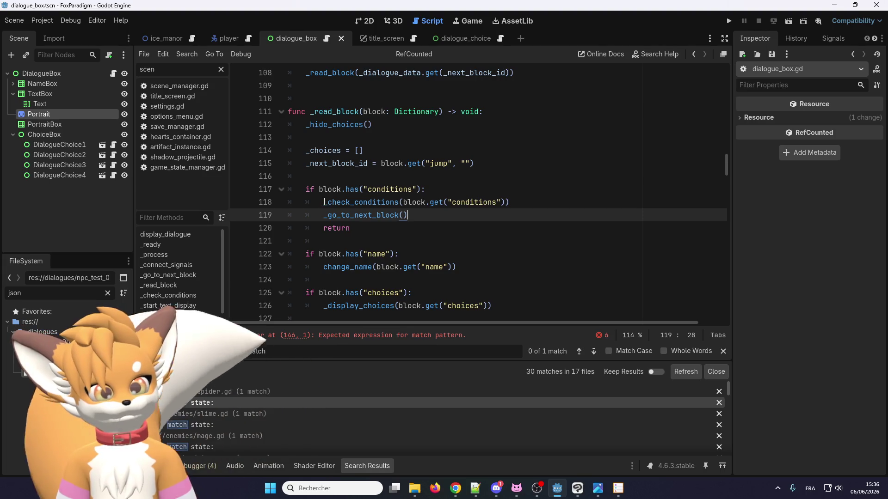
pyautogui.click(324, 202)
pyautogui.scroll(2, 324, 202)
pyautogui.write('_next_block_id =')
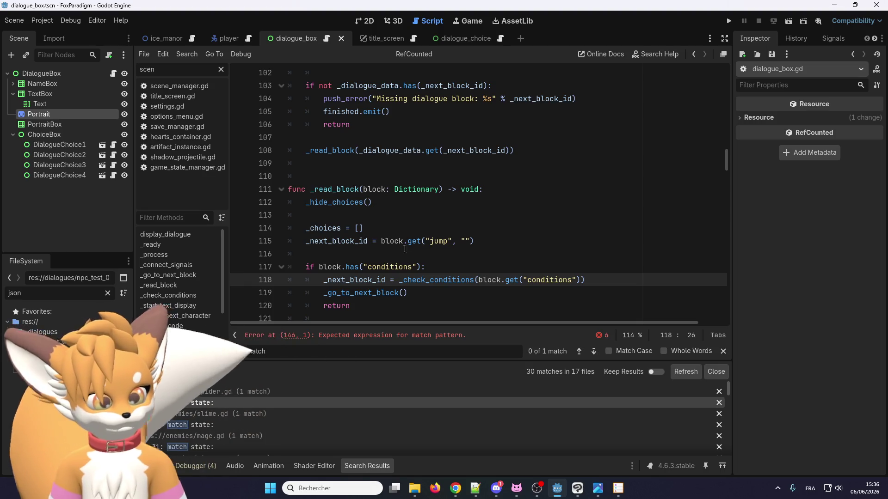
pyautogui.scroll(-4, 364, 278)
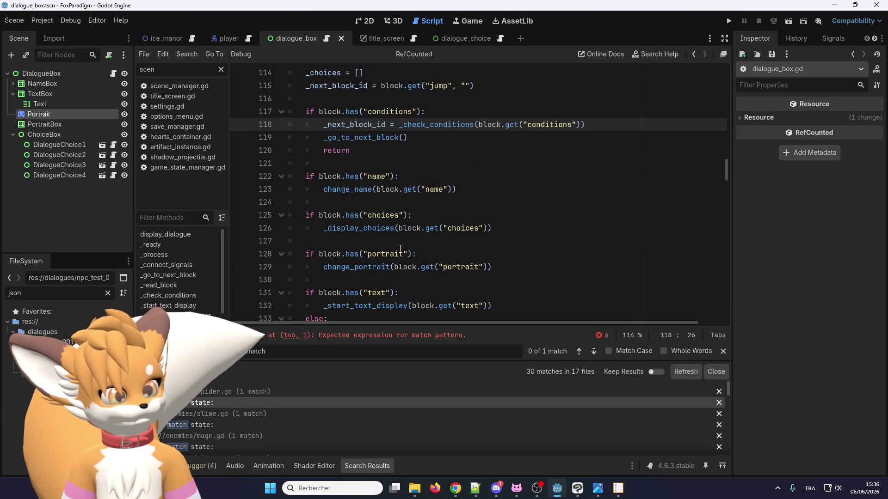
pyautogui.scroll(-6, 405, 244)
pyautogui.scroll(2, 441, 252)
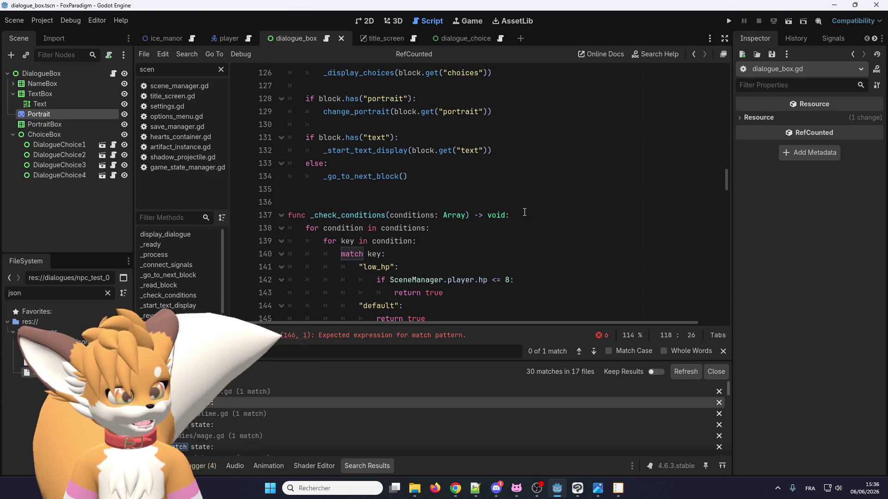
pyautogui.doubleClick(496, 215)
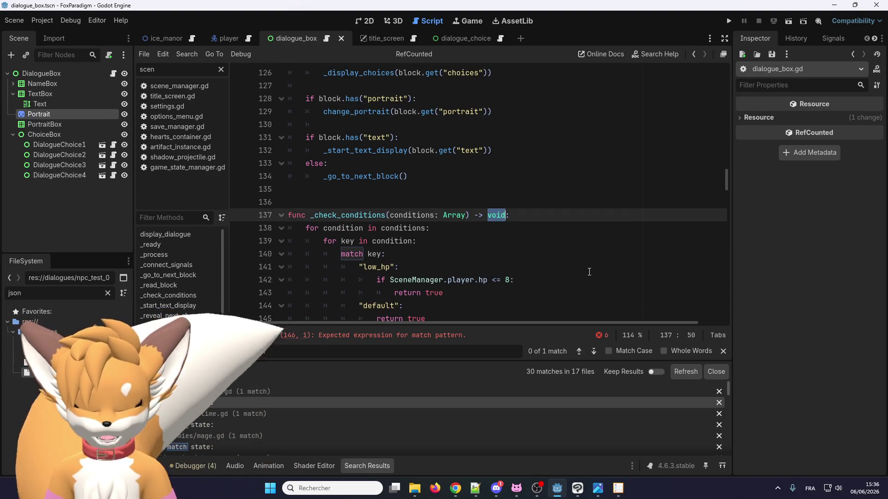
# Step: Move 'var jump = condition[key]' into the key loop above the match statement
pyautogui.write('String')
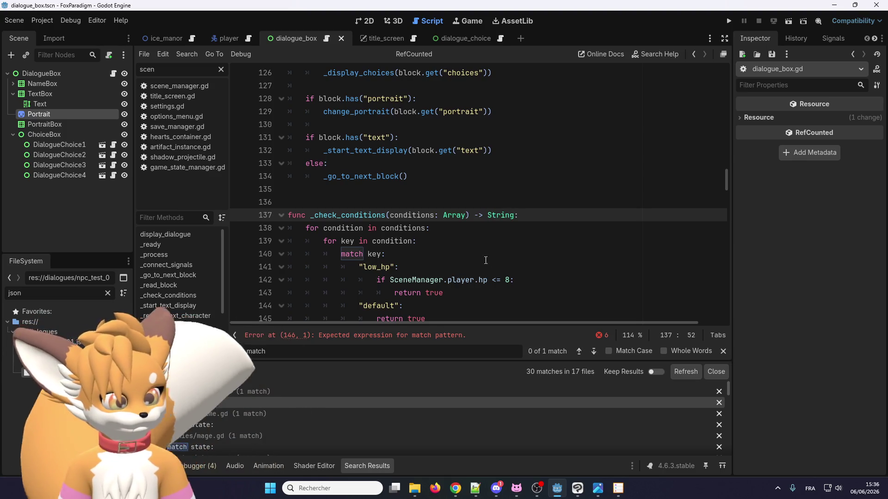
pyautogui.doubleClick(439, 292)
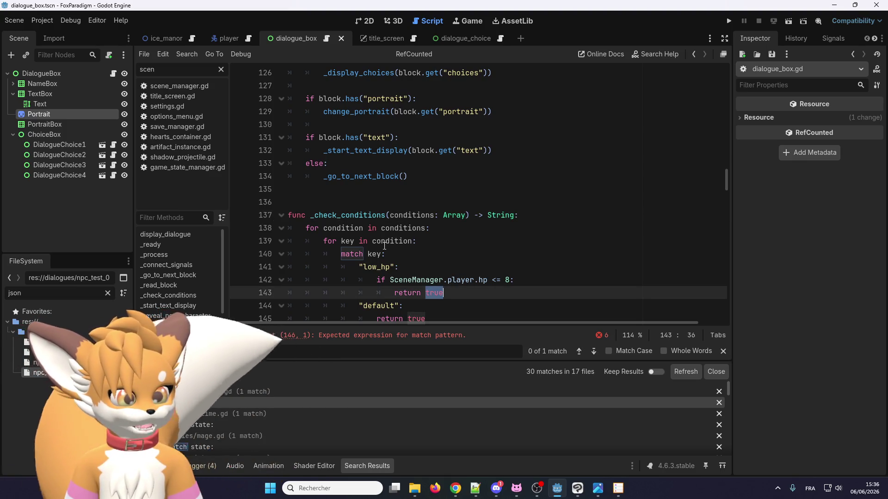
pyautogui.scroll(-4, 414, 244)
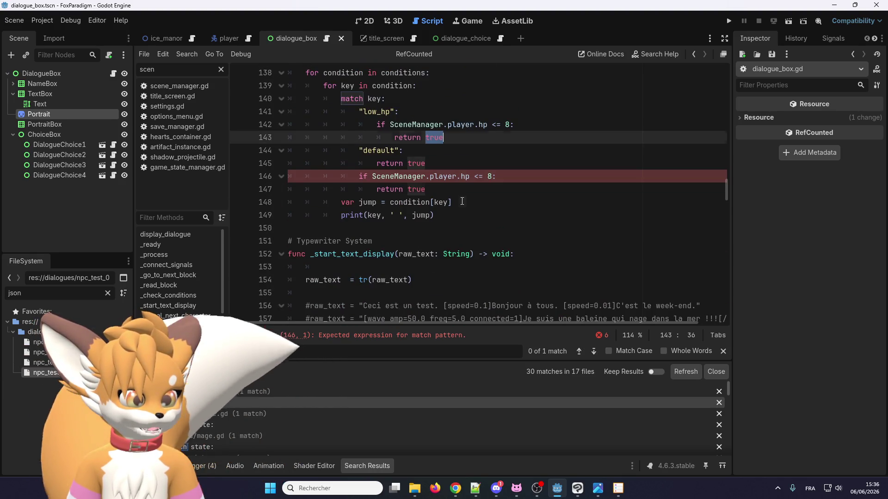
pyautogui.moveTo(455, 202); pyautogui.dragTo(342, 203)
pyautogui.hotkey('ctrl', 'c')
pyautogui.press('BackSpace')
pyautogui.scroll(3, 390, 251)
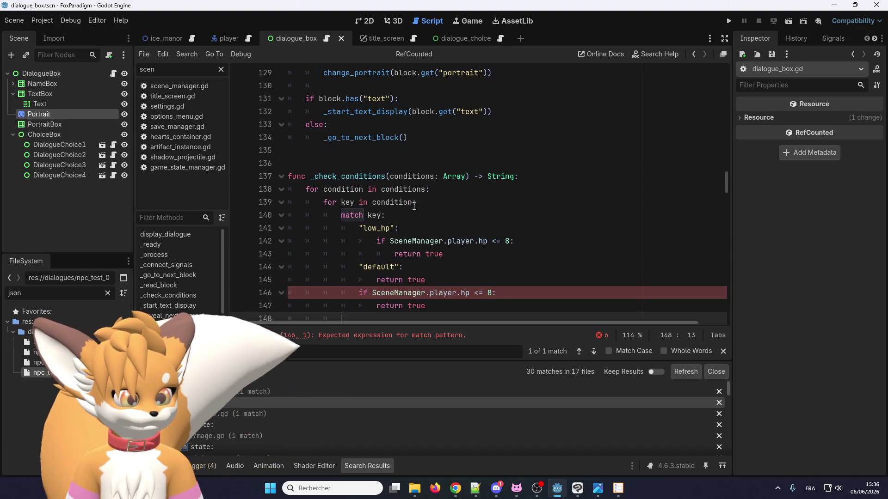
pyautogui.scroll(-1, 424, 202)
pyautogui.click(438, 215)
pyautogui.hotkey('ctrl', 'v')
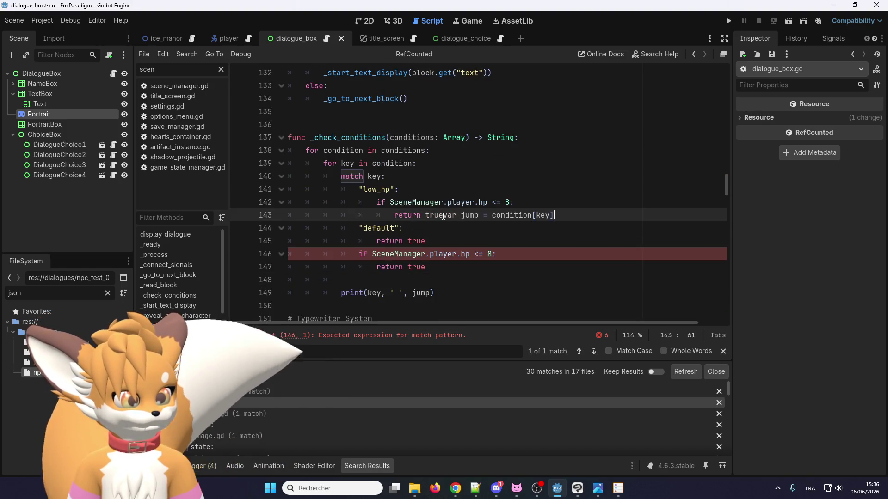
pyautogui.moveTo(444, 216); pyautogui.dragTo(426, 216)
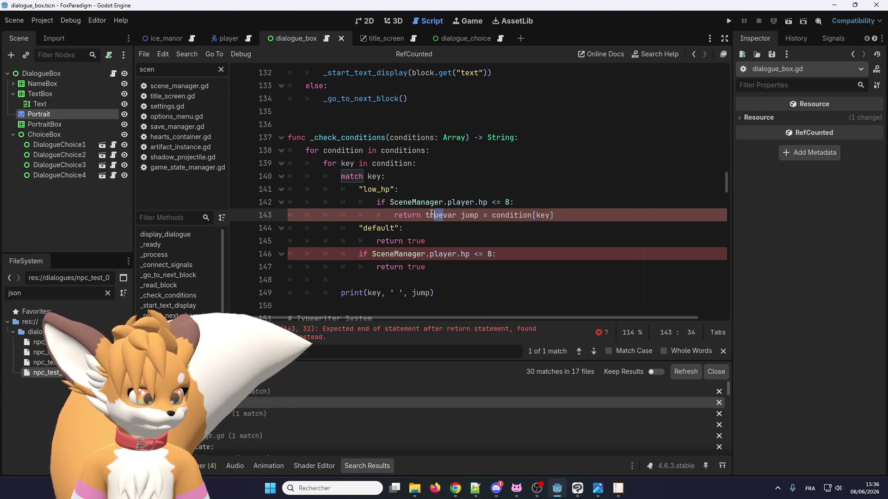
pyautogui.press('BackSpace')
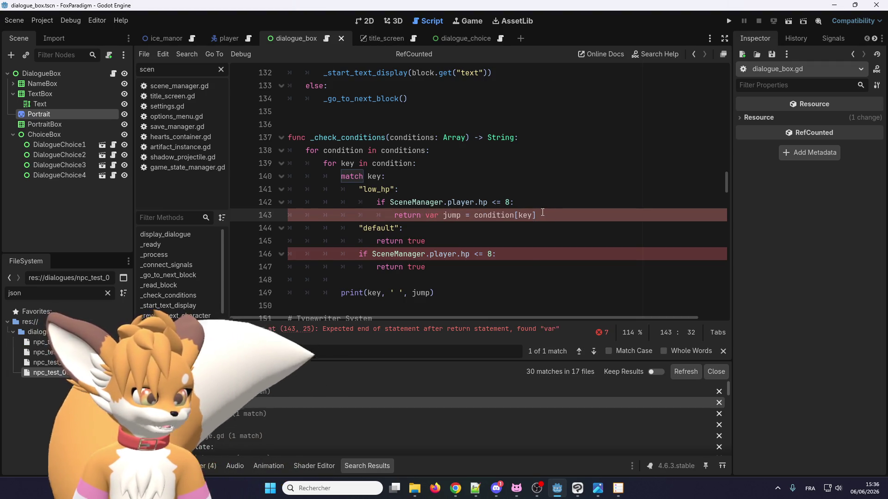
pyautogui.hotkey('shift', 'End')
pyautogui.hotkey('ctrl', 'x')
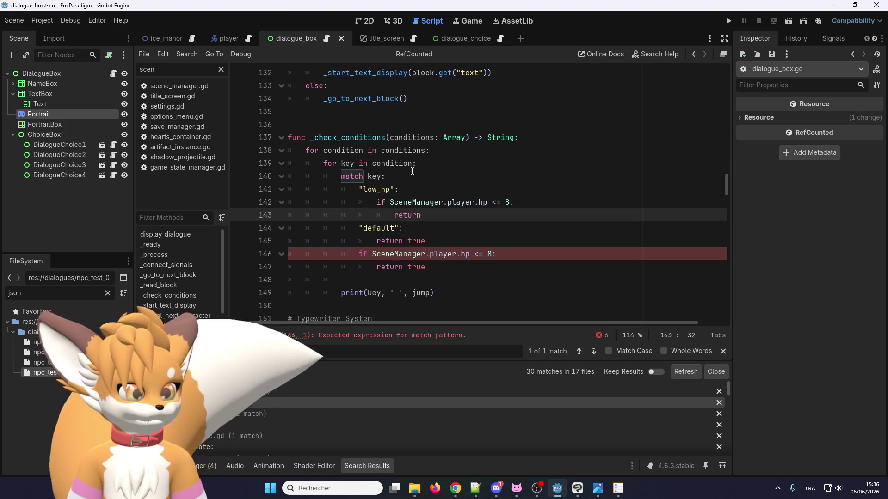
pyautogui.click(428, 163)
pyautogui.press('Return')
pyautogui.hotkey('ctrl', 'v')
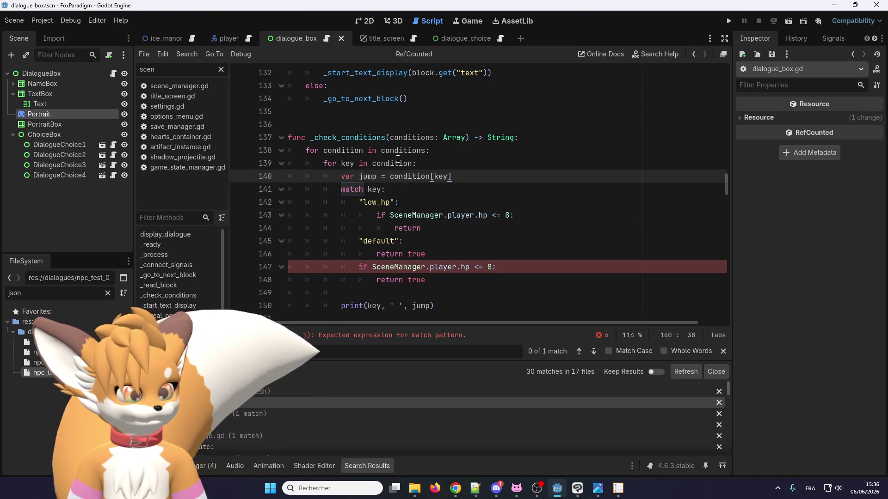
# Step: Make both the low_hp and default match cases return jump
pyautogui.doubleClick(371, 178)
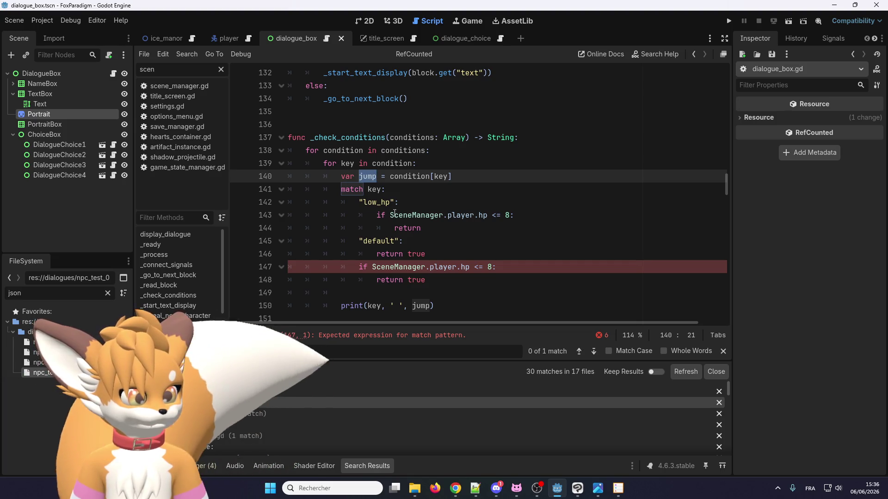
pyautogui.click(445, 230)
pyautogui.hotkey('ctrl', 'v')
pyautogui.doubleClick(416, 254)
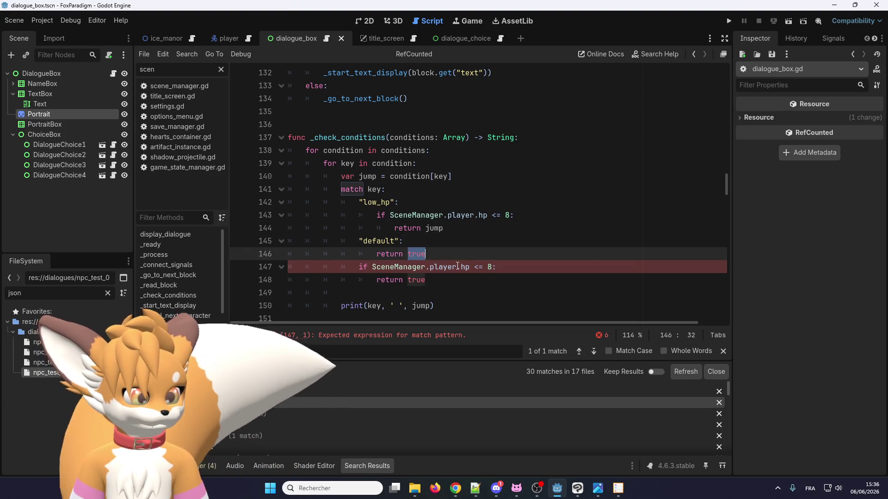
pyautogui.hotkey('ctrl', 'v')
# Step: Delete the leftover hp check lines and the print line
pyautogui.scroll(-1, 432, 252)
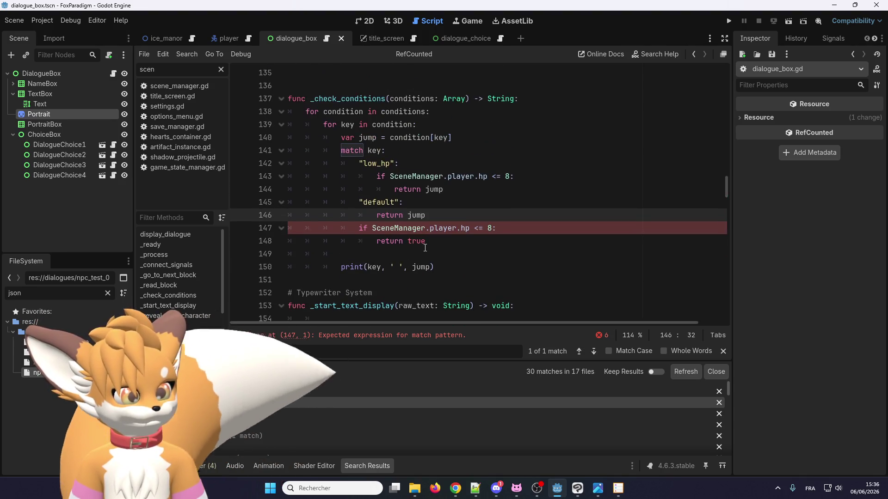
pyautogui.scroll(1, 425, 247)
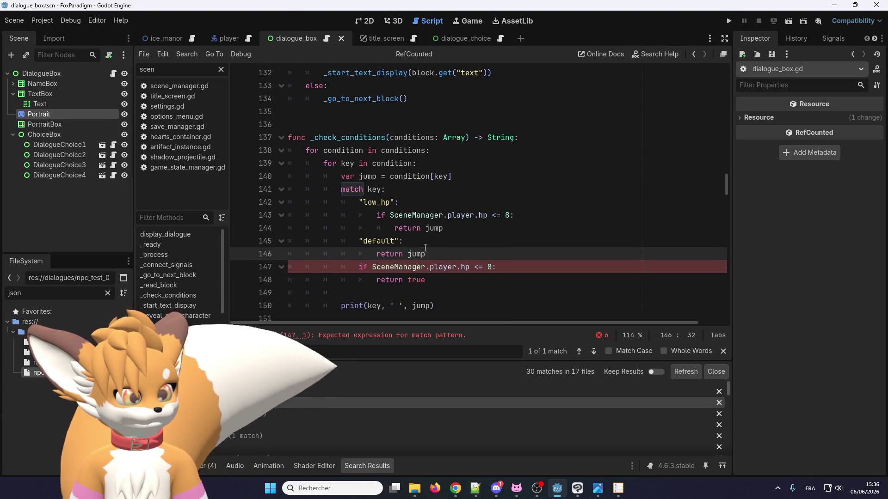
pyautogui.scroll(-2, 403, 196)
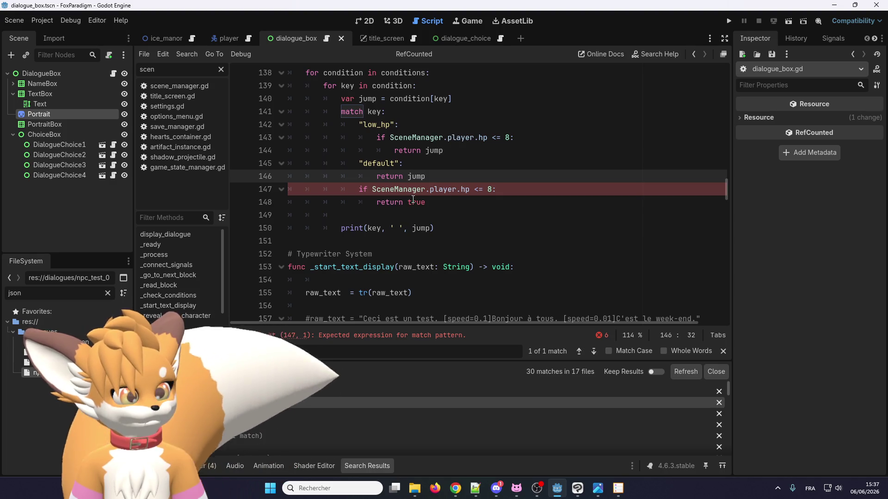
pyautogui.moveTo(425, 202); pyautogui.dragTo(299, 191)
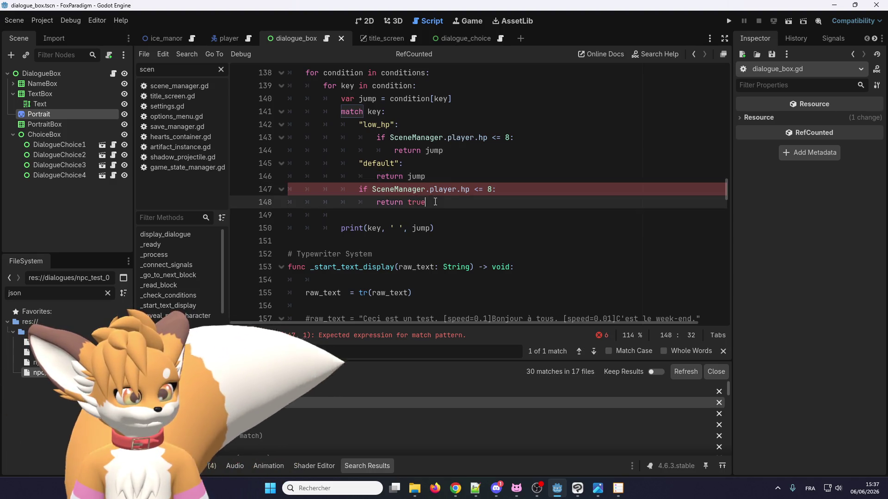
pyautogui.press('BackSpace')
pyautogui.moveTo(370, 198)
pyautogui.mouseDown()
pyautogui.moveTo(324, 194)
pyautogui.moveTo(438, 215)
pyautogui.mouseUp()
pyautogui.press('BackSpace')
# Step: Add a fallback 'return ""' after the match block
pyautogui.scroll(2, 438, 215)
pyautogui.doubleClick(391, 258)
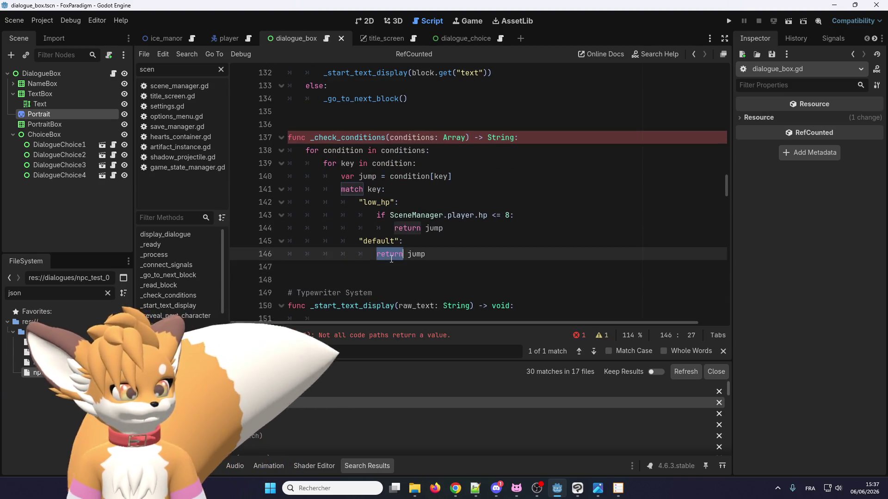
pyautogui.click(434, 258)
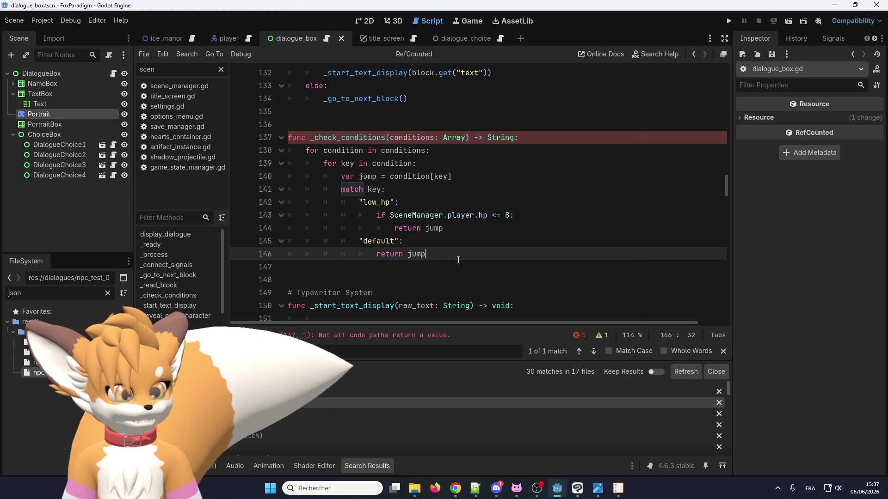
pyautogui.press('Return')
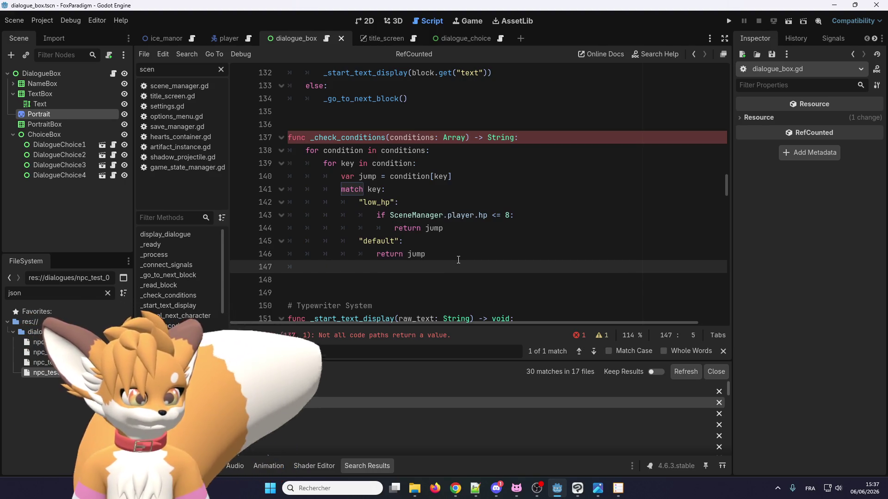
pyautogui.press('Return')
pyautogui.write('return ""')
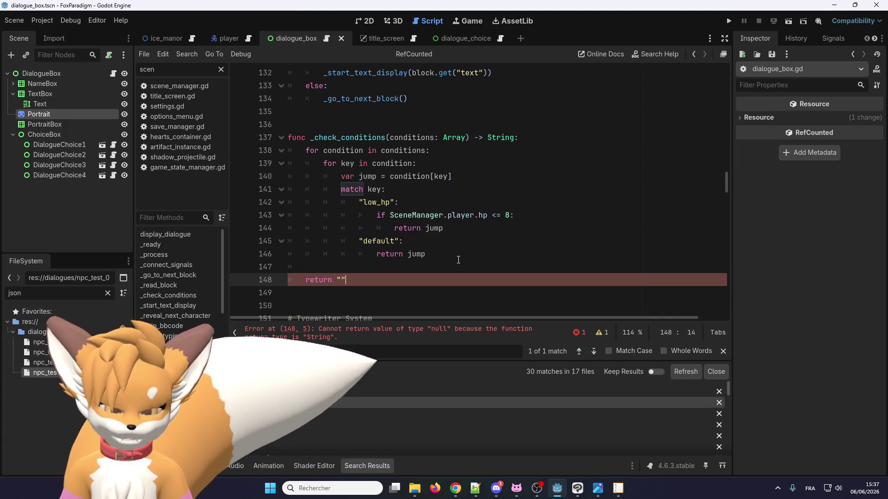
pyautogui.press('Down')
pyautogui.press('Down')
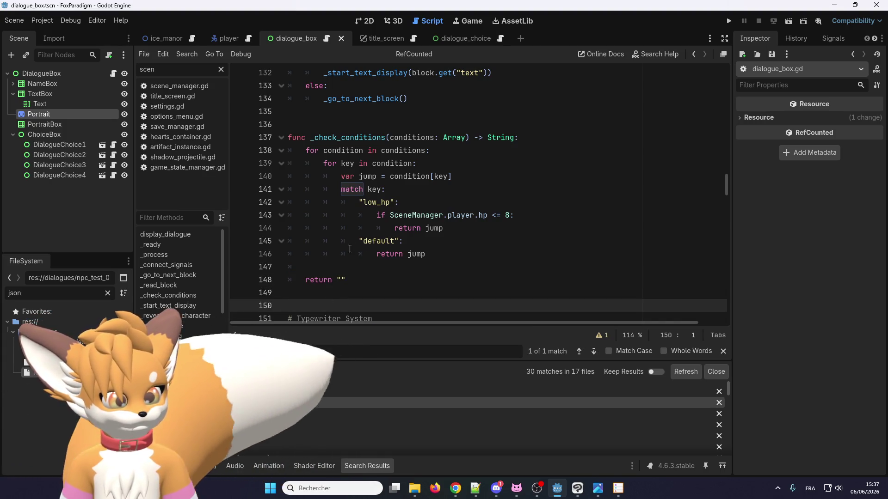
pyautogui.click(329, 129)
pyautogui.scroll(-2, 326, 214)
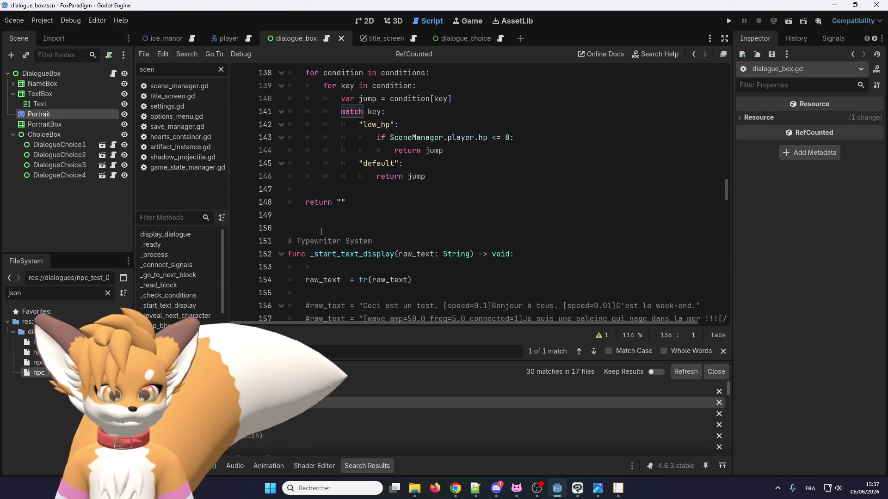
# Step: Put a '# Check conditions' comment above _check_conditions and save the script
pyautogui.click(348, 237)
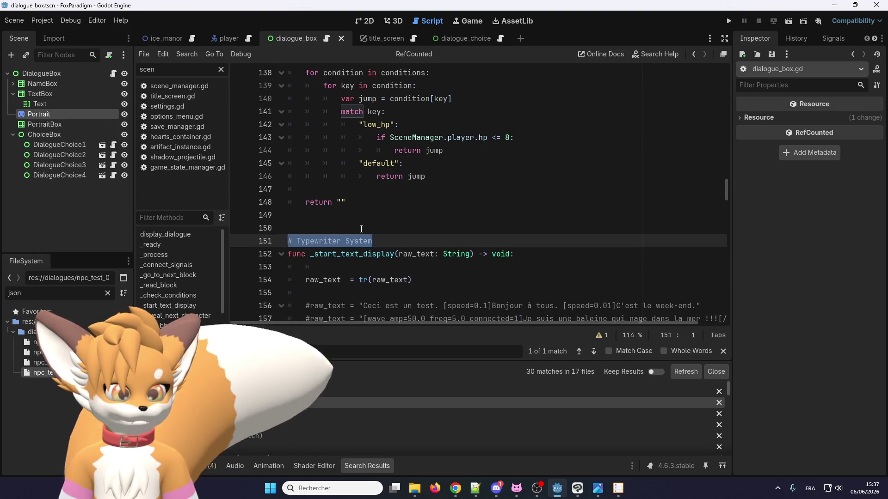
pyautogui.scroll(3, 342, 208)
pyautogui.click(338, 165)
pyautogui.hotkey('ctrl', 'v')
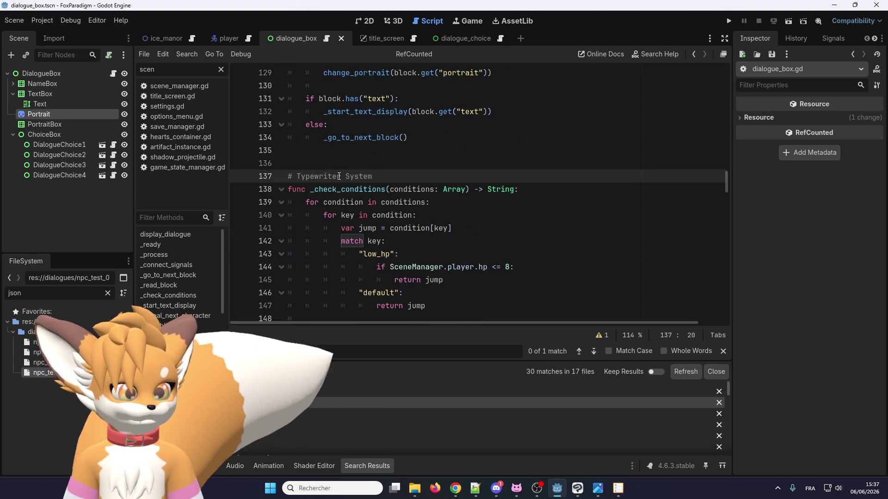
pyautogui.doubleClick(342, 178)
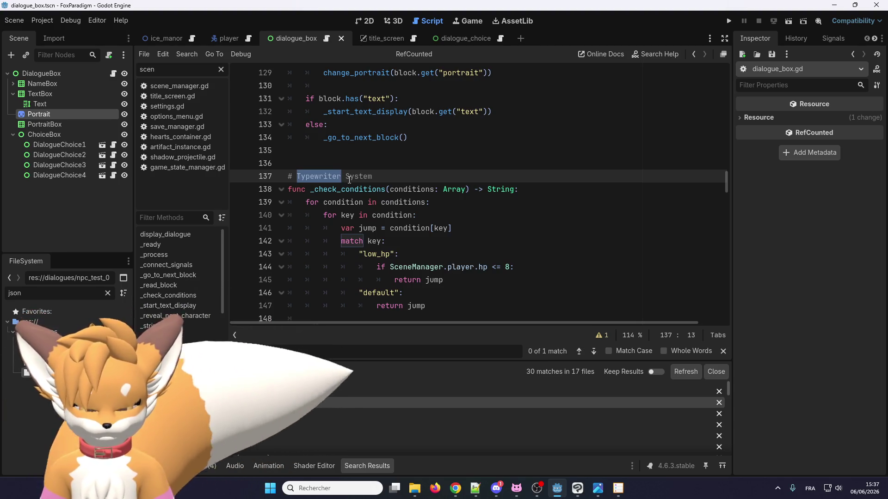
pyautogui.write('Che')
pyautogui.write('ck cond')
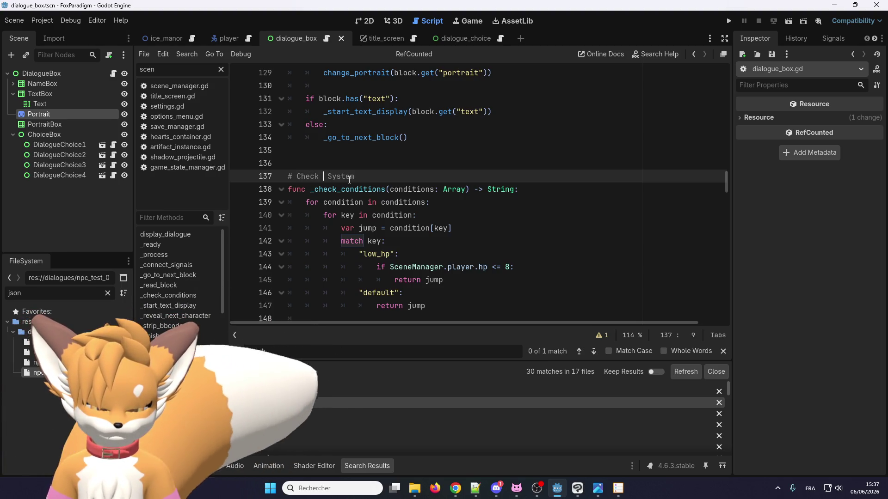
pyautogui.write('itions')
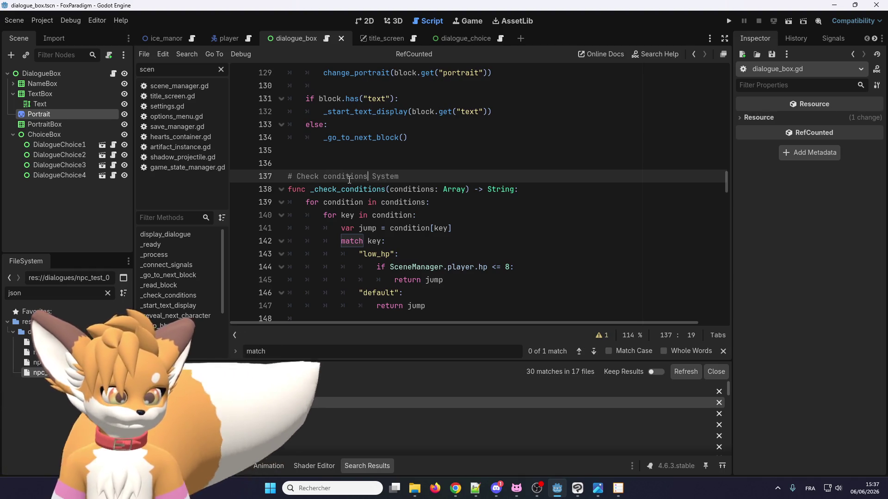
pyautogui.hotkey('ctrl', 's')
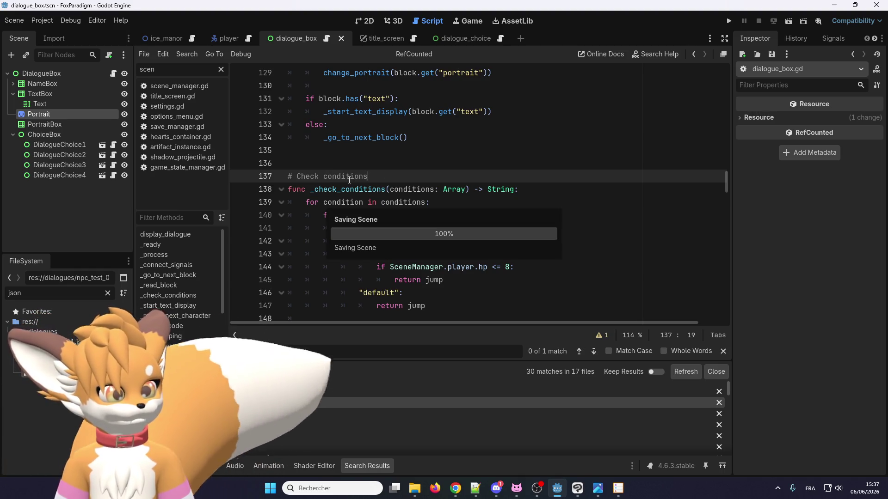
# Step: Open the image.png dialogue JSON reference from File Explorer
pyautogui.scroll(-2, 369, 203)
pyautogui.scroll(1, 370, 203)
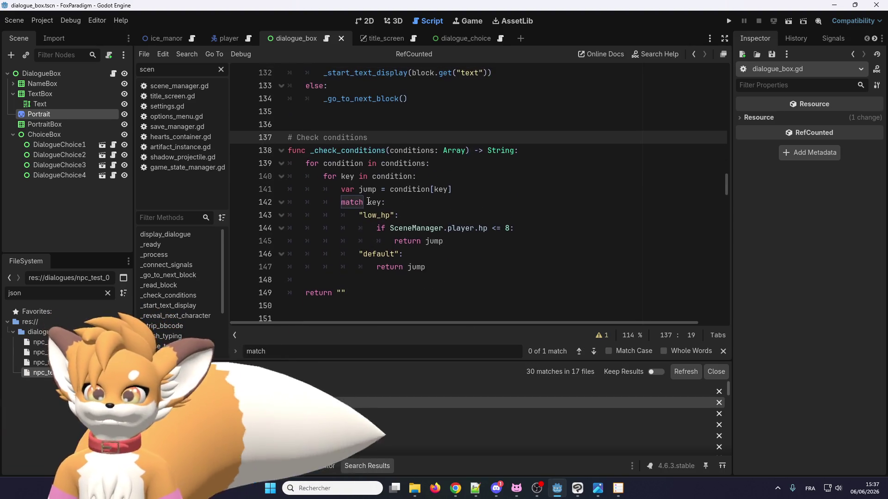
pyautogui.hotkey('alt', 'Tab')
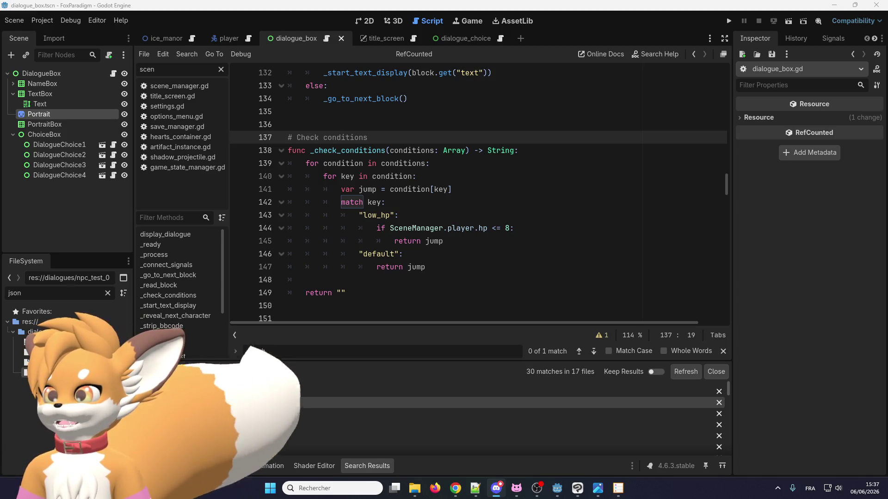
pyautogui.hotkey('ctrl', 'shift', 's')
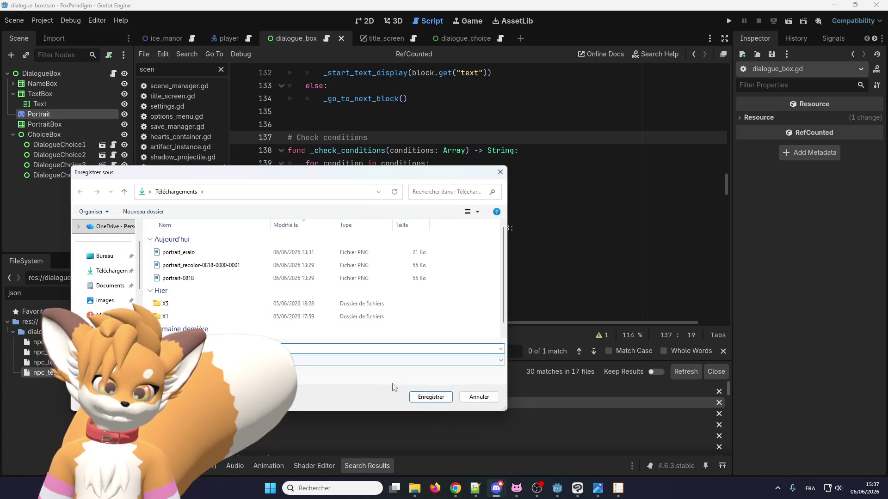
pyautogui.click(430, 397)
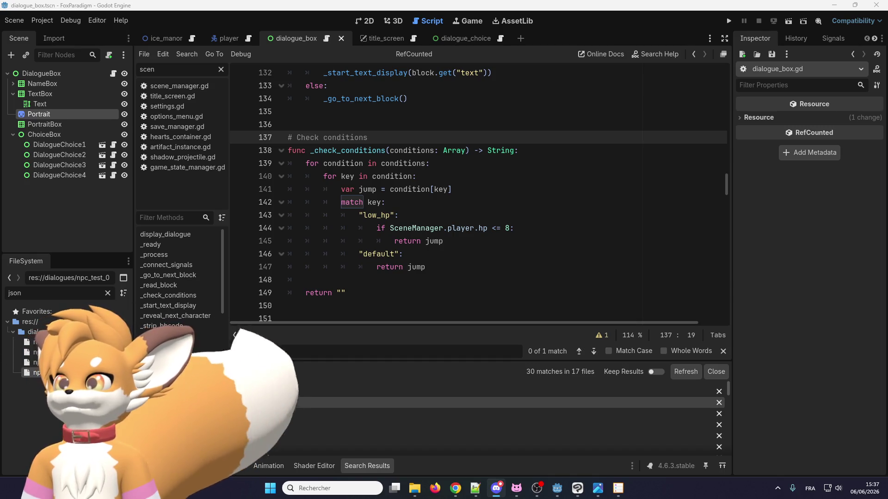
pyautogui.hotkey('alt', 'Tab')
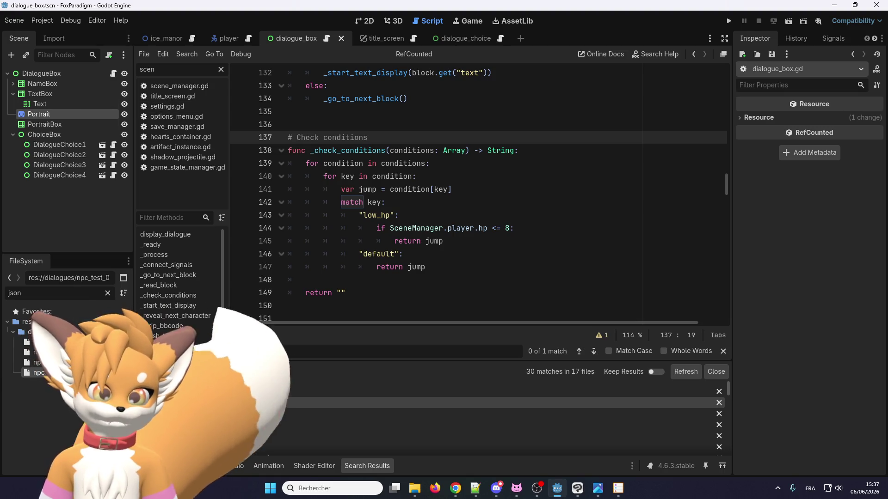
pyautogui.hotkey('alt', 'Tab')
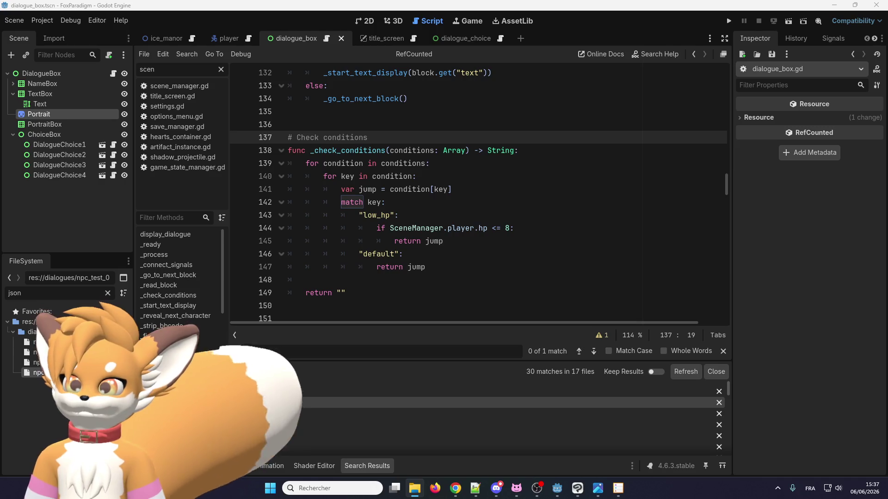
pyautogui.press('Return')
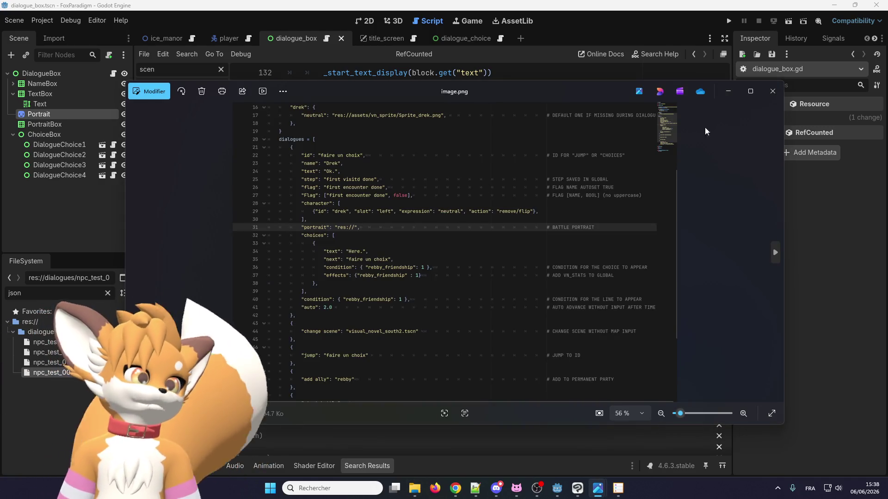
# Step: Maximize the Photos window to study image.png's dialogue JSON, then close it
pyautogui.click(749, 91)
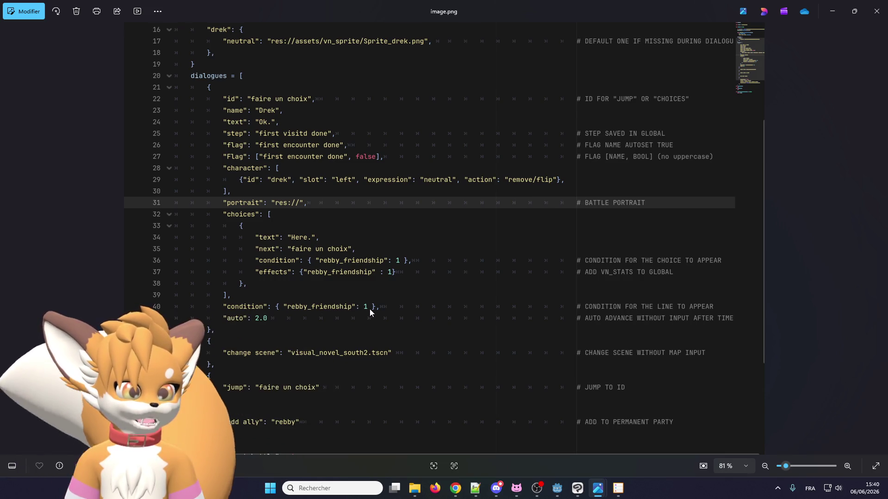
pyautogui.click(883, 7)
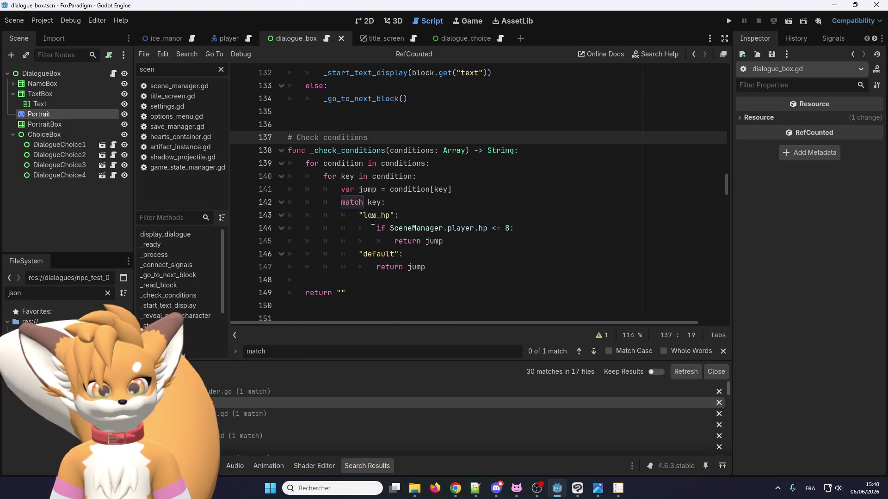
# Step: Run the project, walk the fox north to Eralo for 'Tu as la patate !', then close it
pyautogui.click(408, 194)
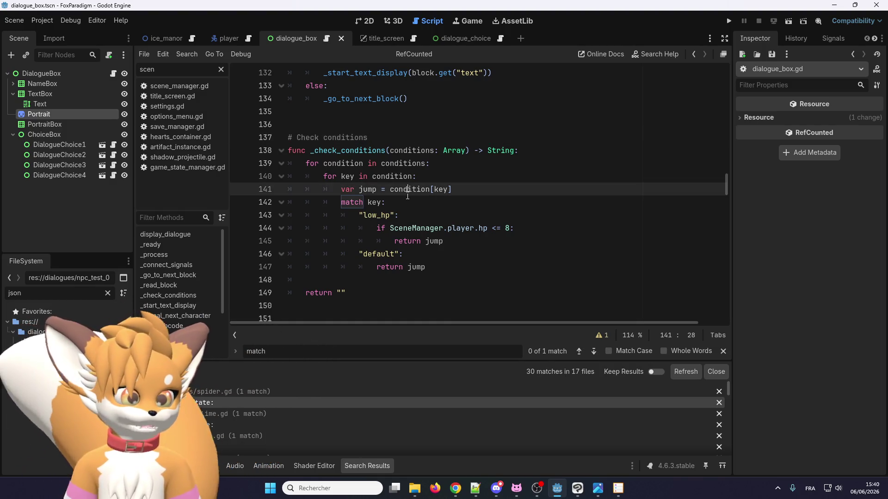
pyautogui.scroll(-3, 404, 205)
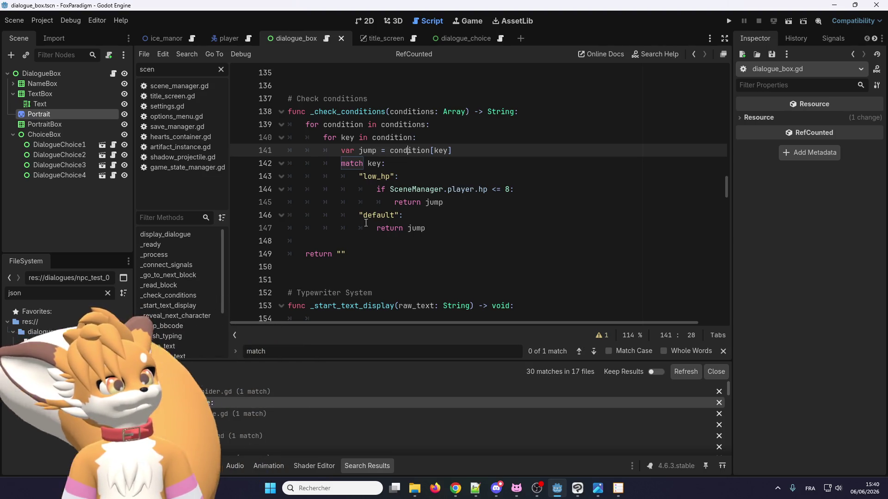
pyautogui.scroll(3, 349, 224)
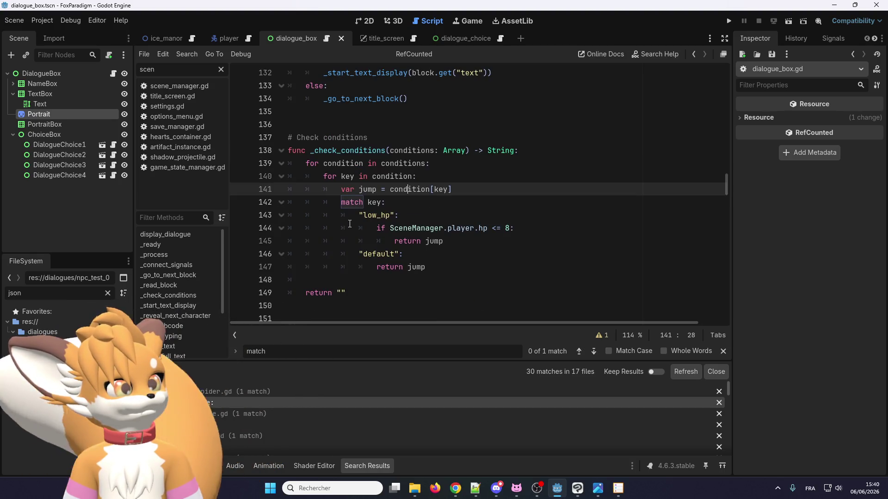
pyautogui.scroll(-3, 349, 224)
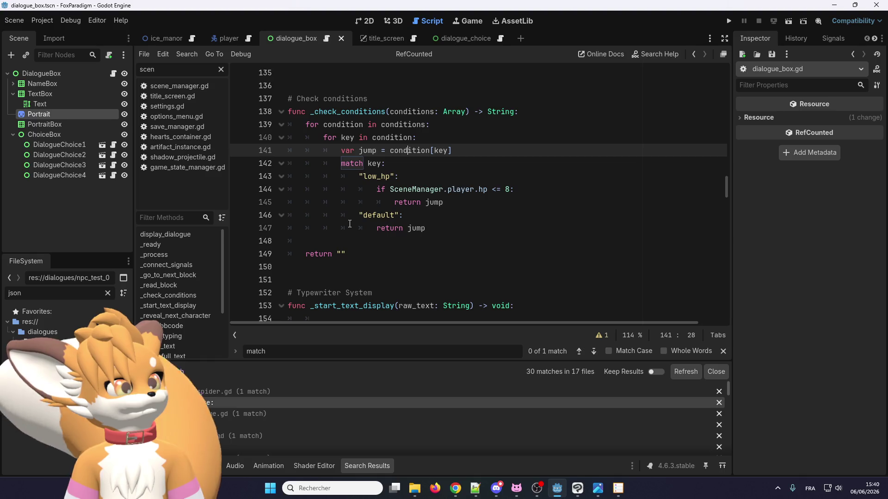
pyautogui.scroll(3, 350, 224)
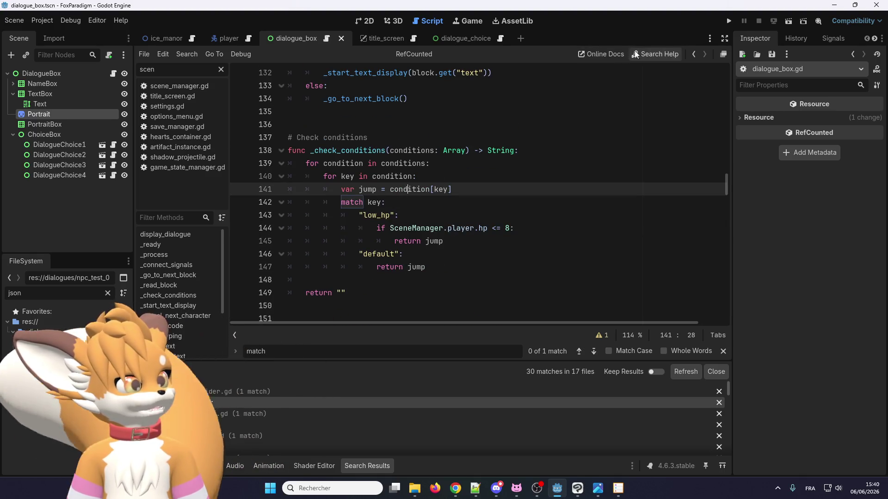
pyautogui.click(730, 21)
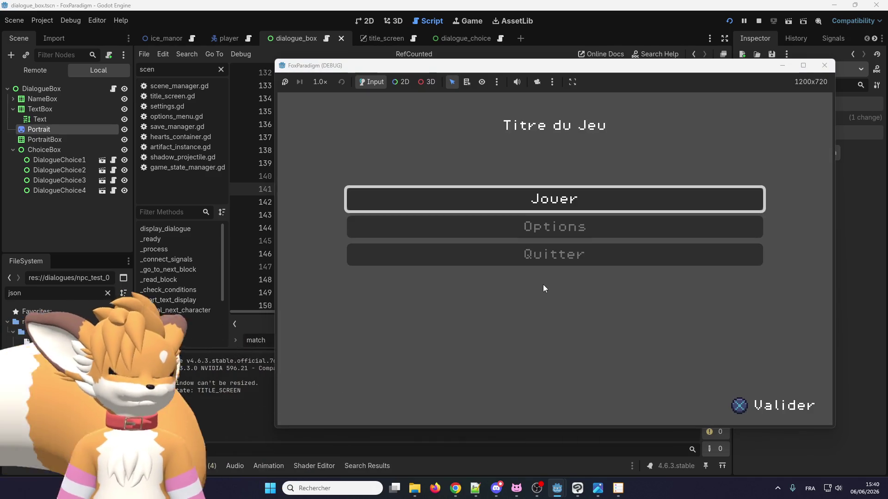
pyautogui.press('Return')
pyautogui.press('Return')
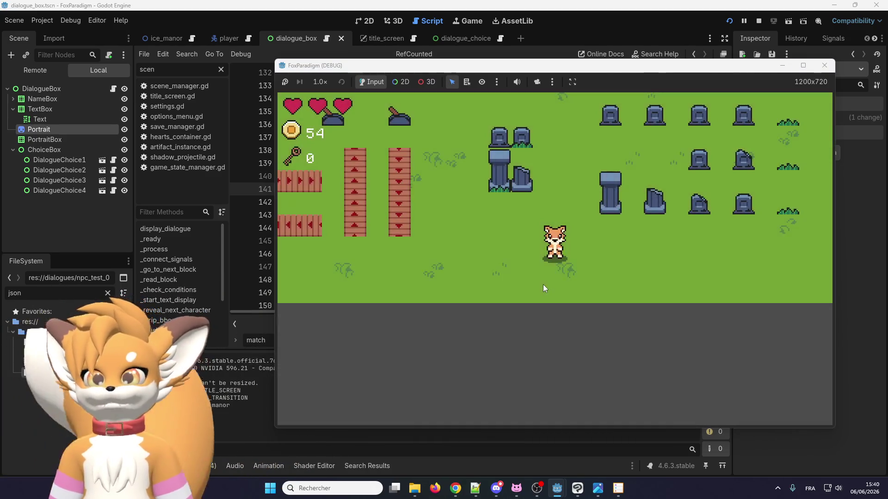
pyautogui.press('Up')
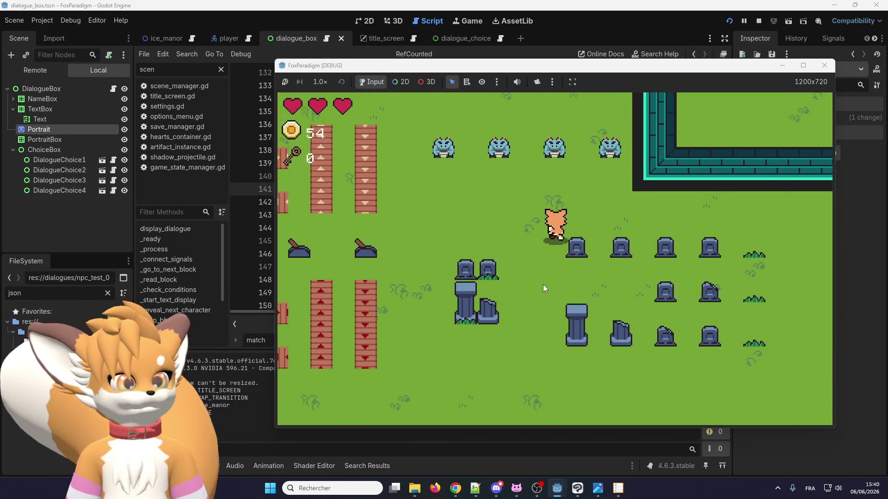
pyautogui.press('Up')
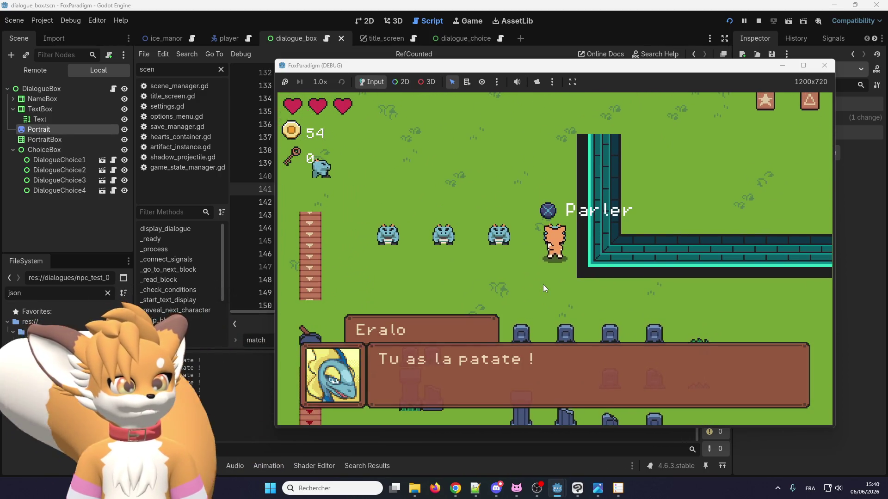
pyautogui.press('Return')
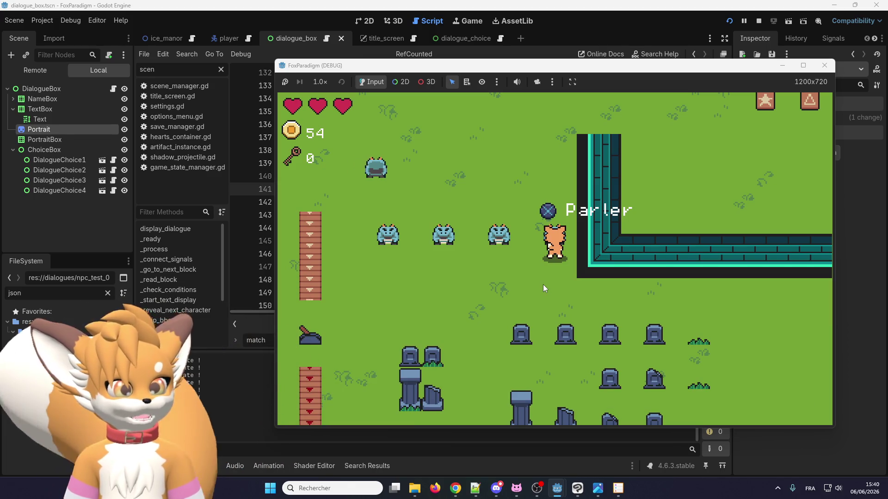
pyautogui.press('F8')
# Step: Search 'pr' and delete the print(text) and print('_finish_typing') debug lines
pyautogui.click(380, 153)
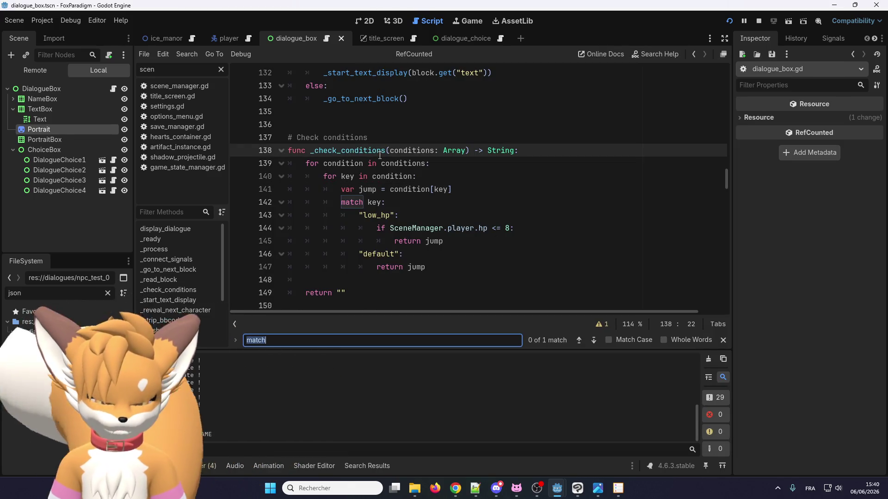
pyautogui.write('print')
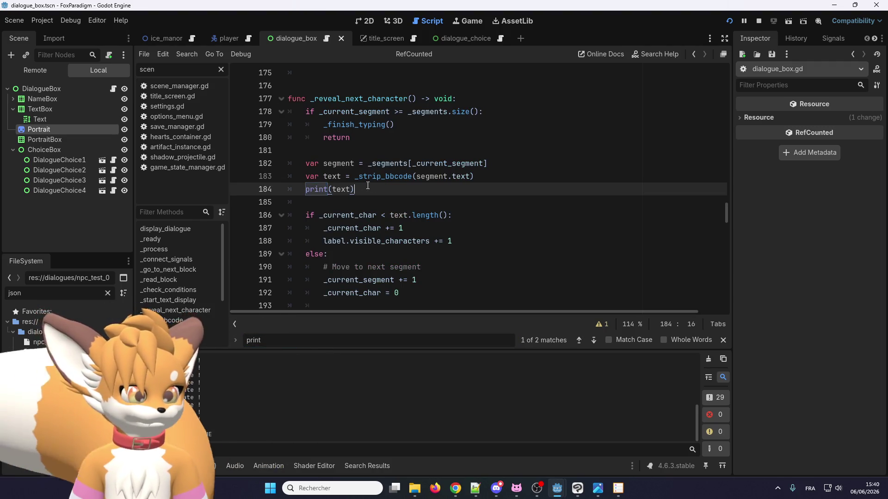
pyautogui.press('BackSpace')
pyautogui.press('BackSpace')
pyautogui.click(595, 341)
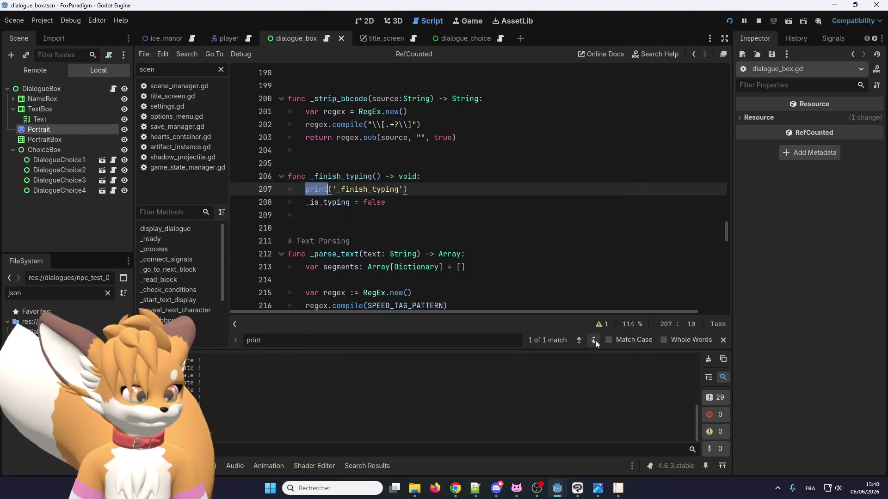
pyautogui.hotkey('shift', 'Home')
pyautogui.press('BackSpace')
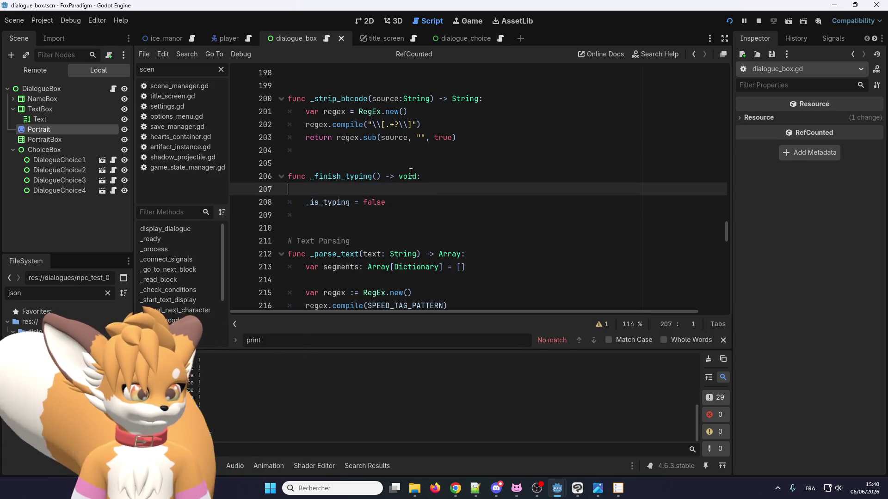
pyautogui.press('BackSpace')
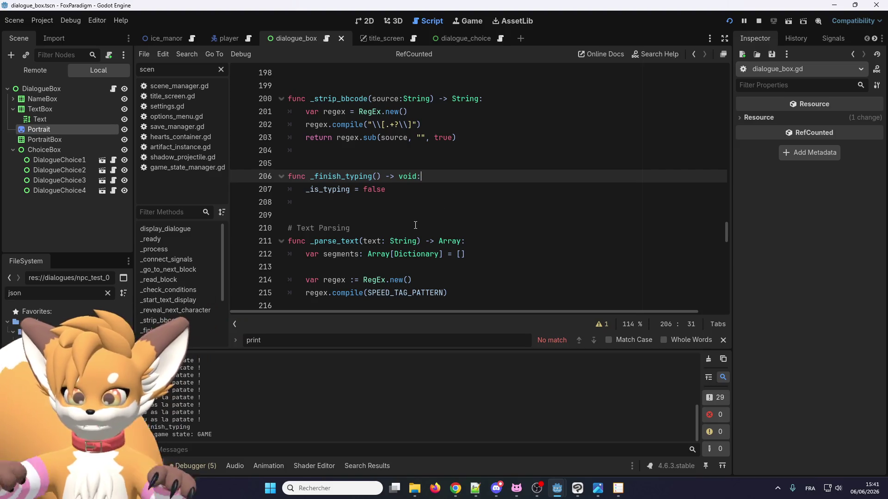
pyautogui.moveTo(596, 488)
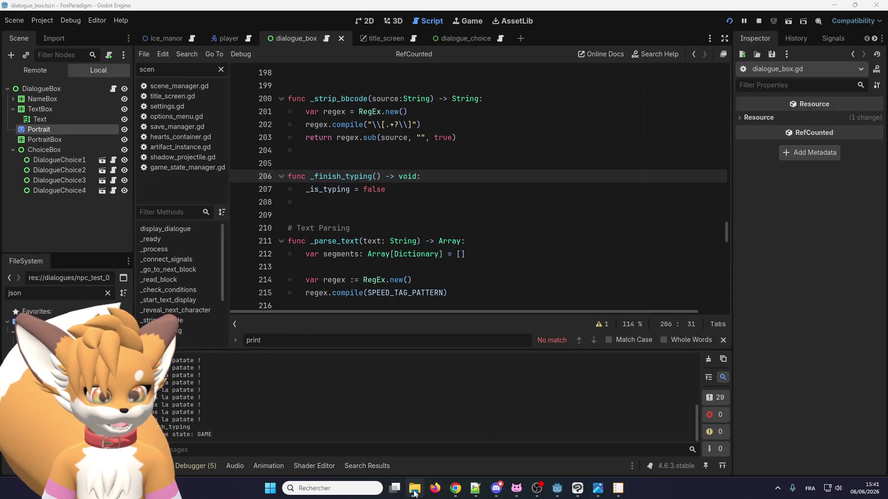
pyautogui.hotkey('alt', 'Tab')
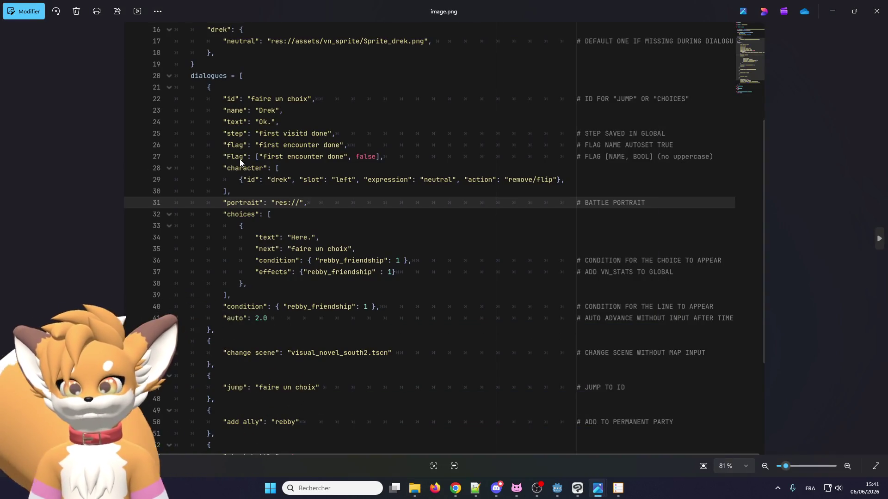
pyautogui.moveTo(240, 159); pyautogui.dragTo(238, 147)
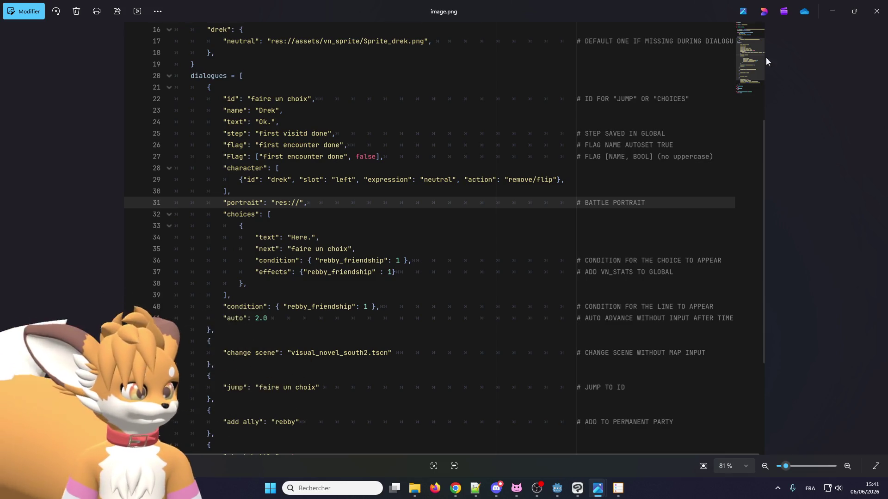
pyautogui.click(830, 5)
pyautogui.click(413, 238)
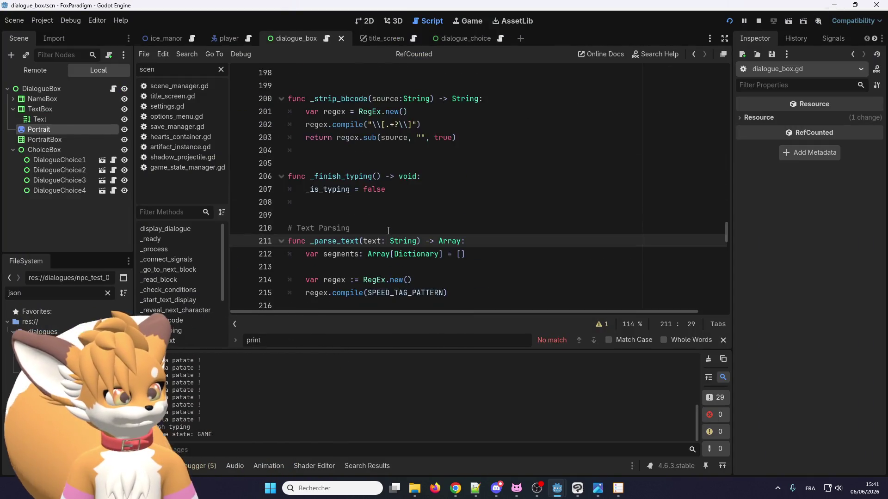
# Step: Bring the running game forward and step through Eralo's dialogue once
pyautogui.scroll(-10, 388, 231)
pyautogui.scroll(14, 388, 231)
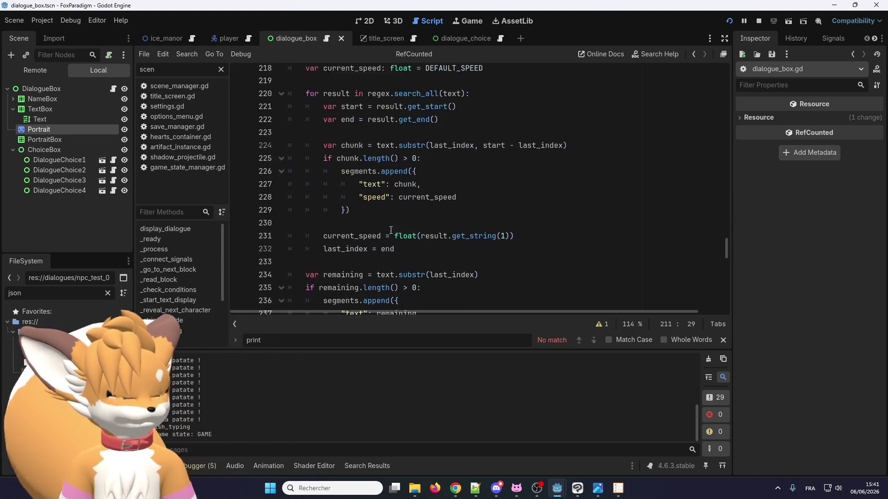
pyautogui.scroll(8, 391, 229)
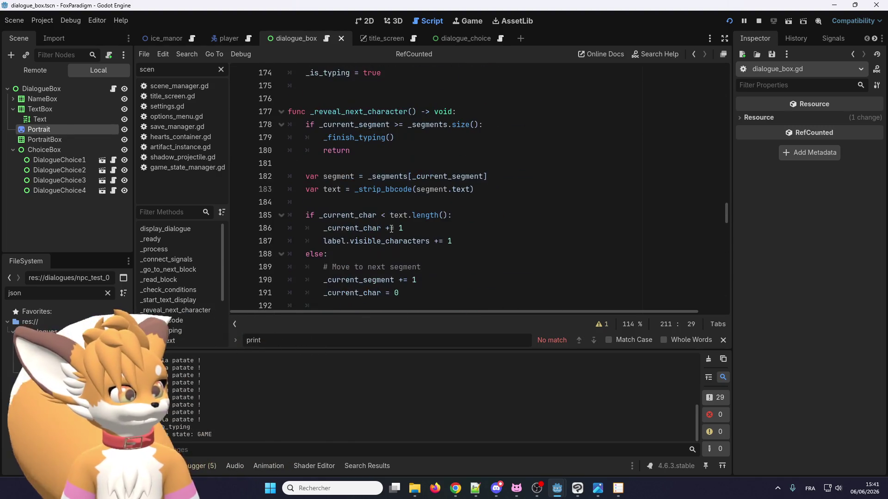
pyautogui.click(559, 487)
pyautogui.press('e')
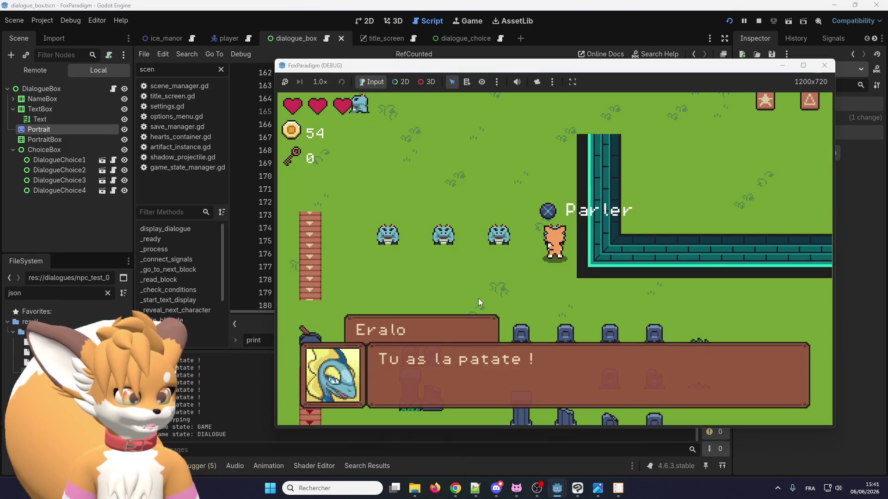
pyautogui.press('e')
pyautogui.press('Left')
pyautogui.press('Down')
# Step: Walk the fox left and up into the tiled room and out its bottom doorway
pyautogui.press('Left')
pyautogui.press('Down')
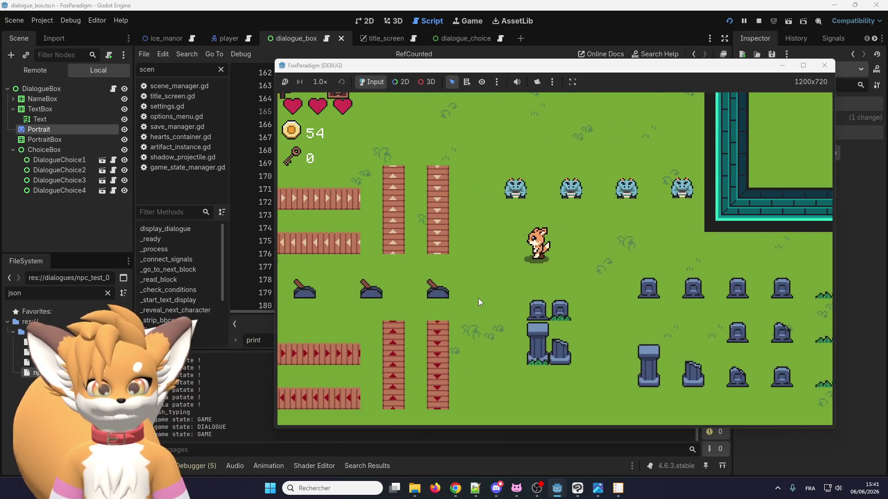
pyautogui.press('Left')
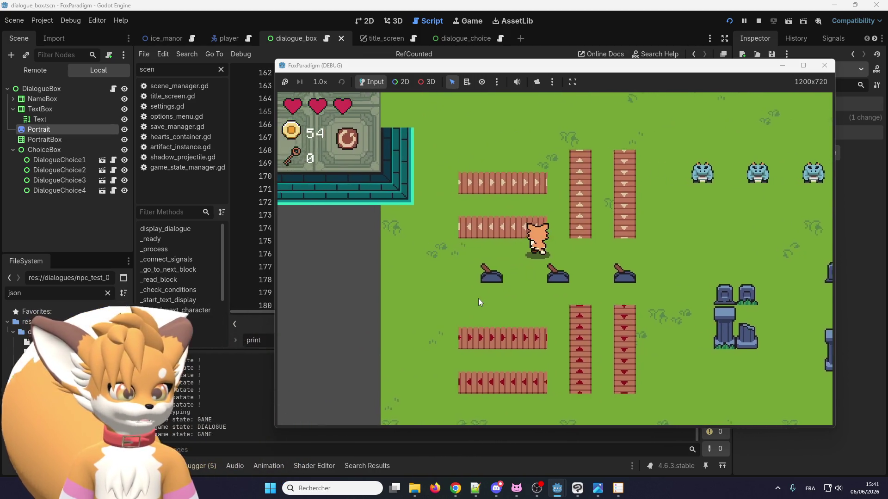
pyautogui.press('Up')
pyautogui.press('Left')
pyautogui.press('Up')
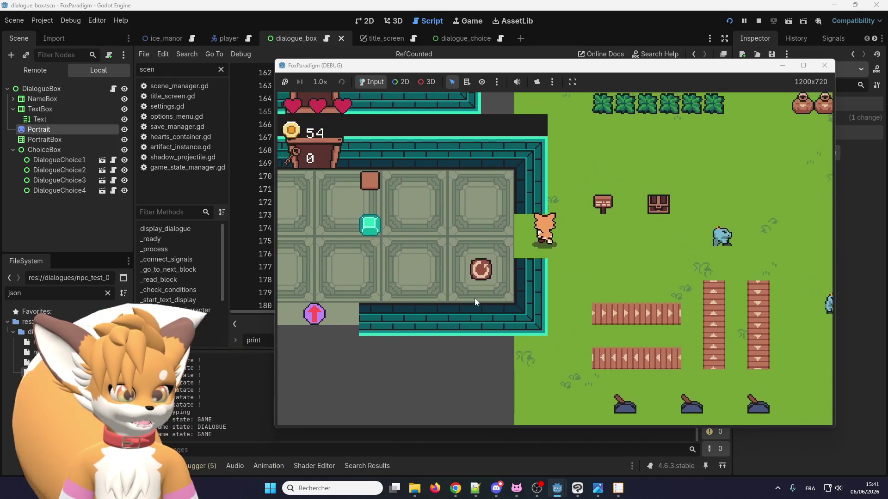
pyautogui.press('Left')
pyautogui.press('Down')
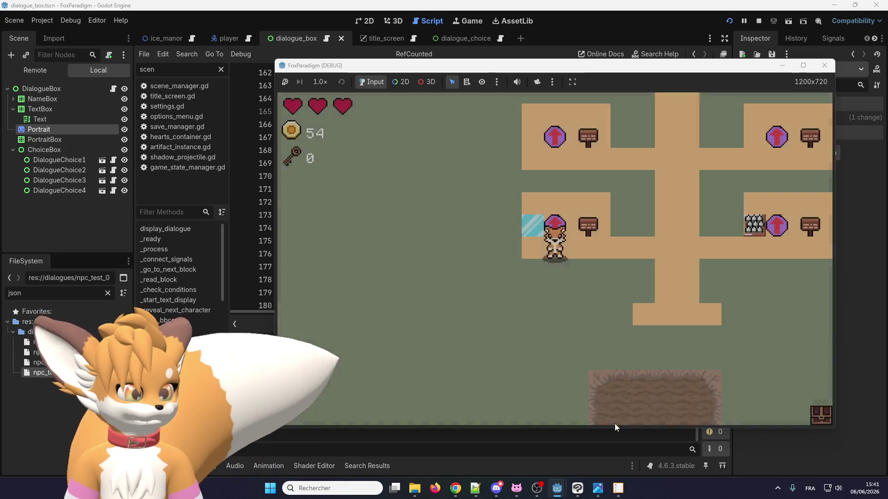
# Step: Move the fox past the spike trap to the corridor junction and onto the ice_manor teleport
pyautogui.press('Right')
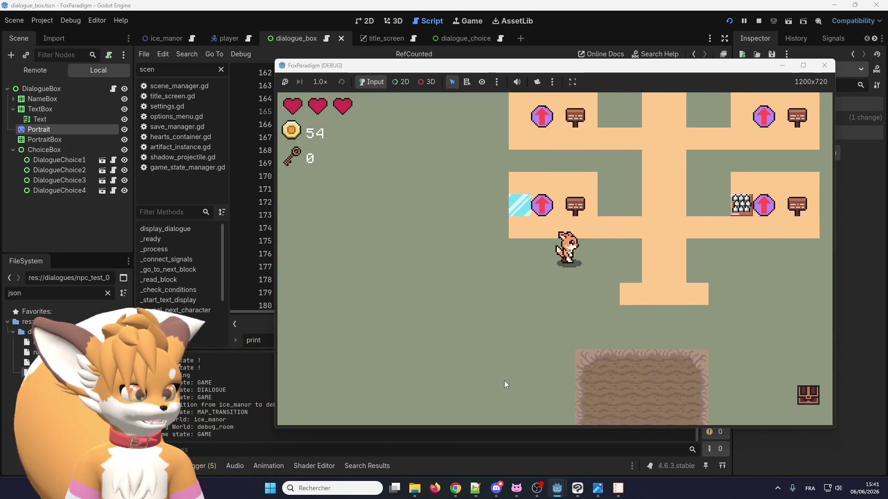
pyautogui.press('Up')
pyautogui.press('Right')
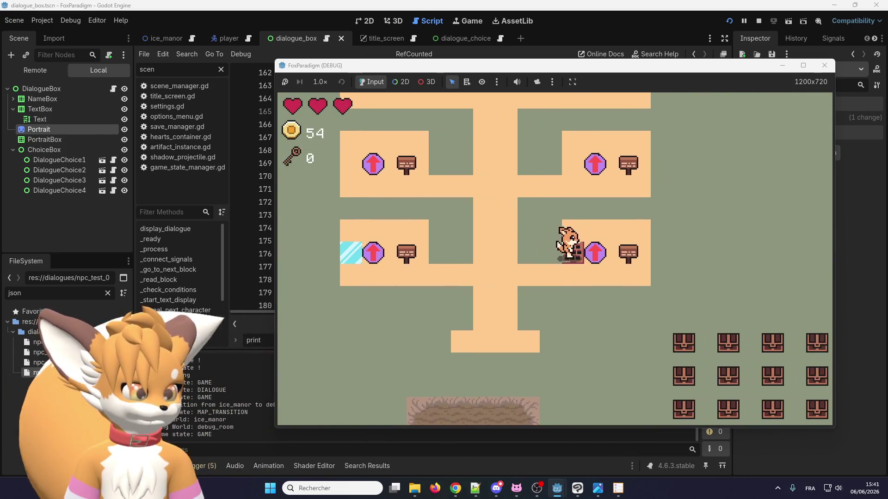
pyautogui.press('Up')
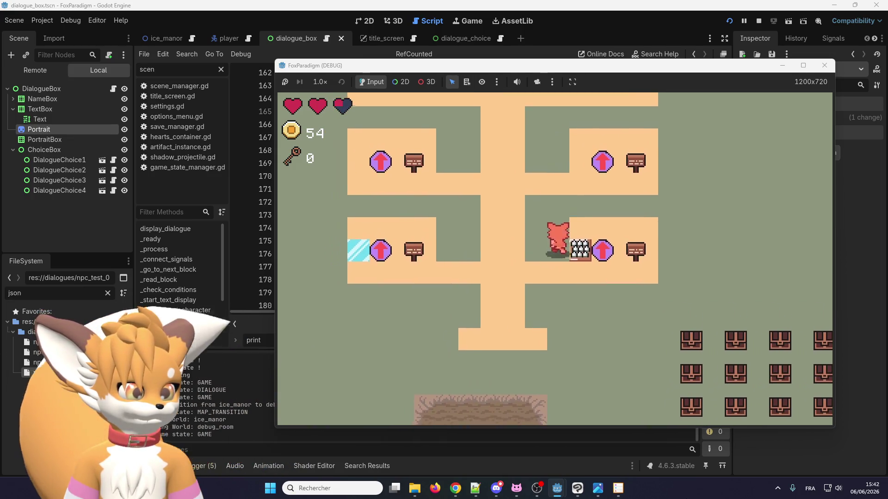
pyautogui.press('Down')
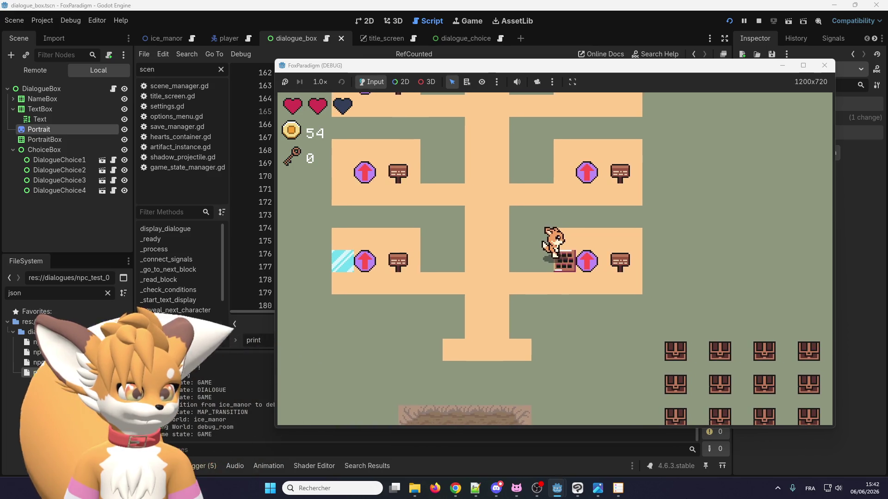
pyautogui.press('Down')
pyautogui.press('Left')
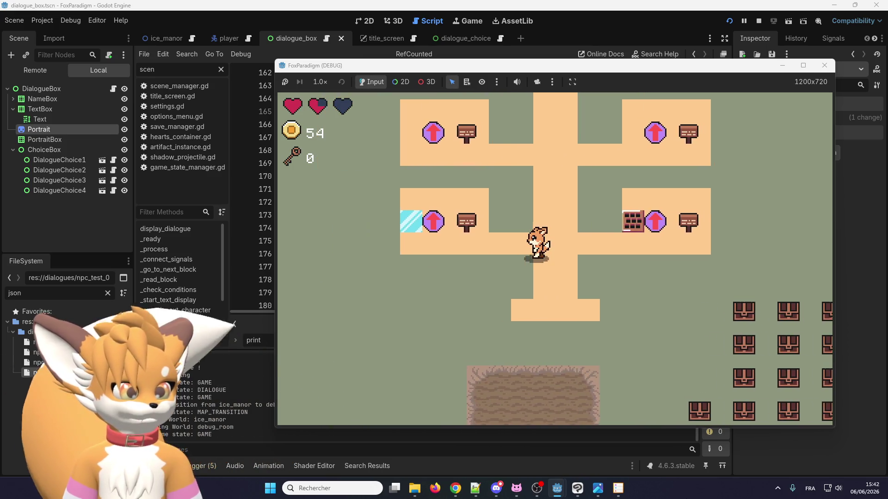
pyautogui.press('Left')
# Step: Walk the fox up through the graveyard to Eralo by the wall
pyautogui.press('Right')
pyautogui.press('Up')
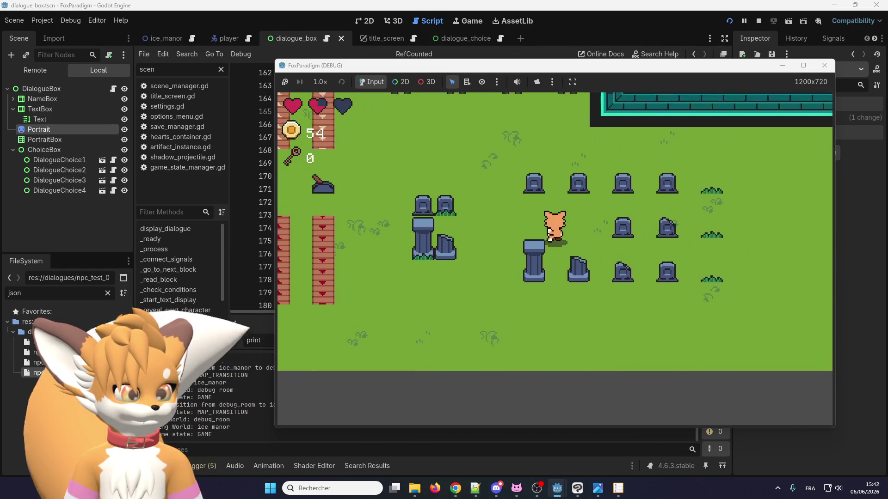
pyautogui.press('Up')
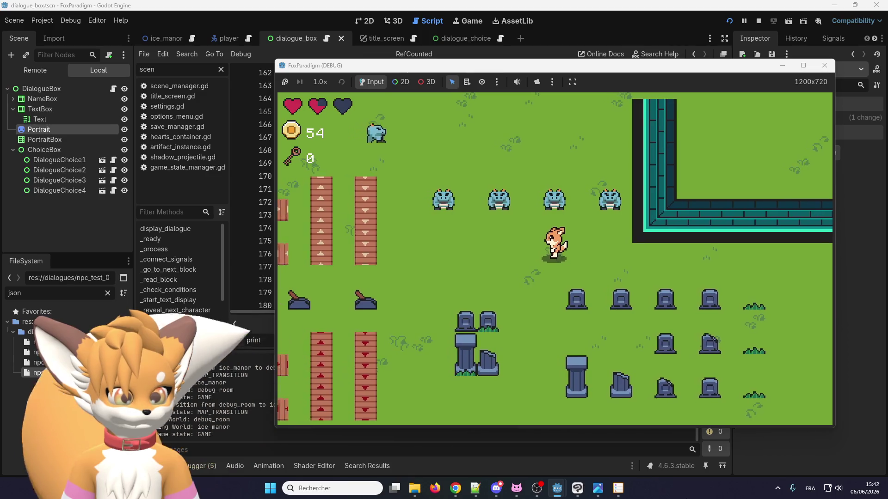
pyautogui.press('Left')
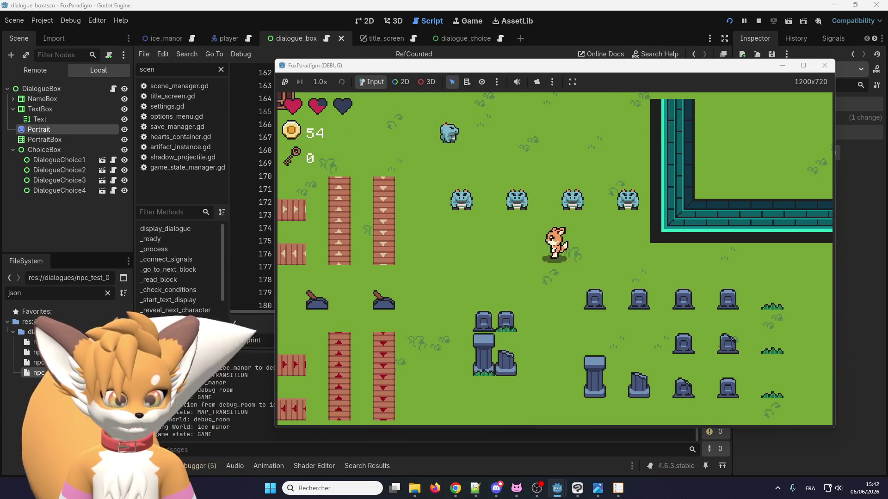
pyautogui.press('Right')
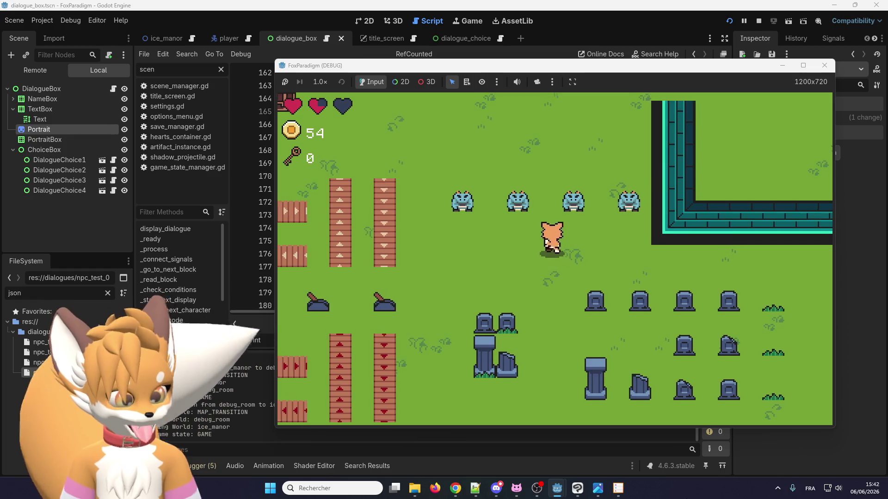
pyautogui.press('Up')
# Step: Talk to Eralo to read 'Tu n'as pas l'air d'aller bien', then stop the game
pyautogui.press('e')
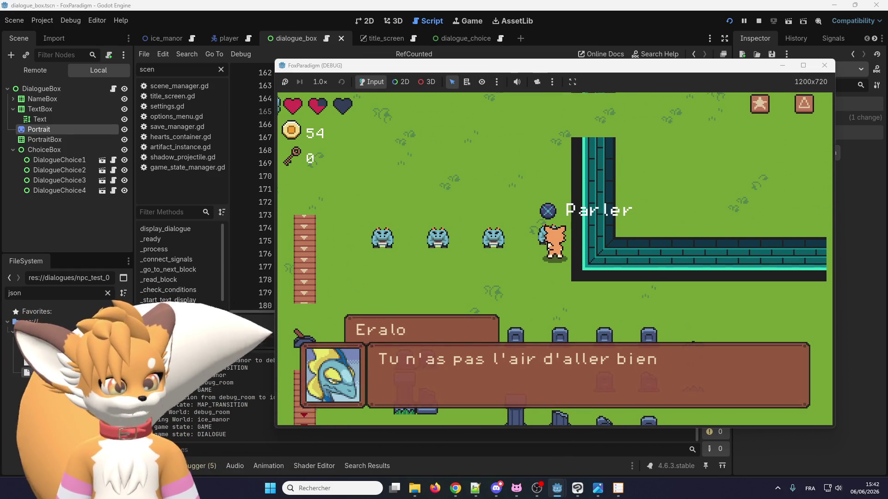
pyautogui.press('e')
pyautogui.press('e')
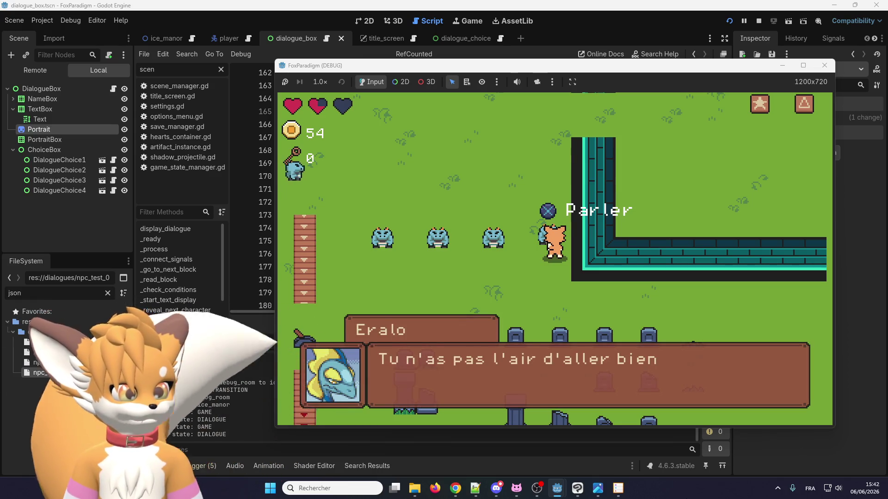
pyautogui.press('e')
pyautogui.press('e')
pyautogui.press('e')
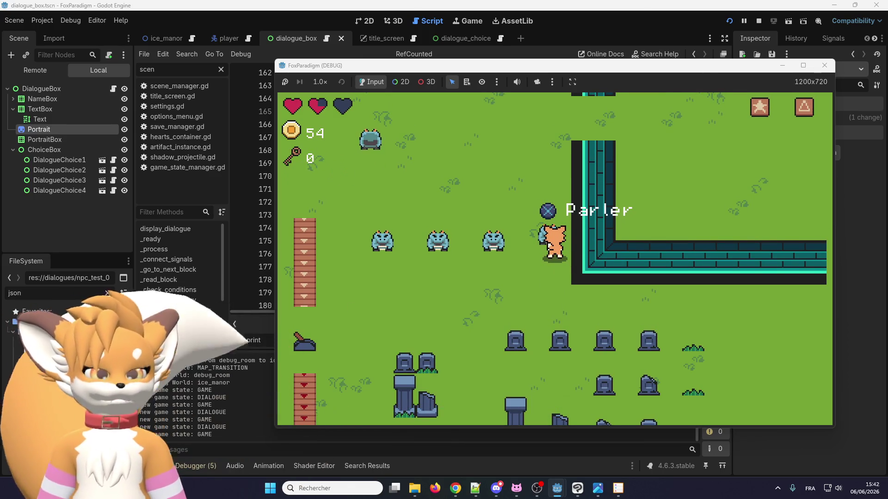
pyautogui.click(825, 63)
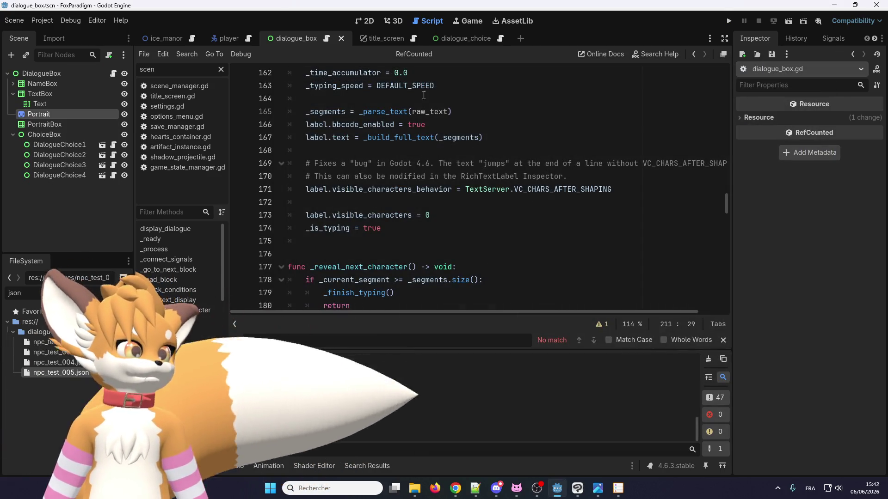
# Step: View the dialogue box scene in 2D, then return to the dialogue_box.gd script
pyautogui.click(364, 21)
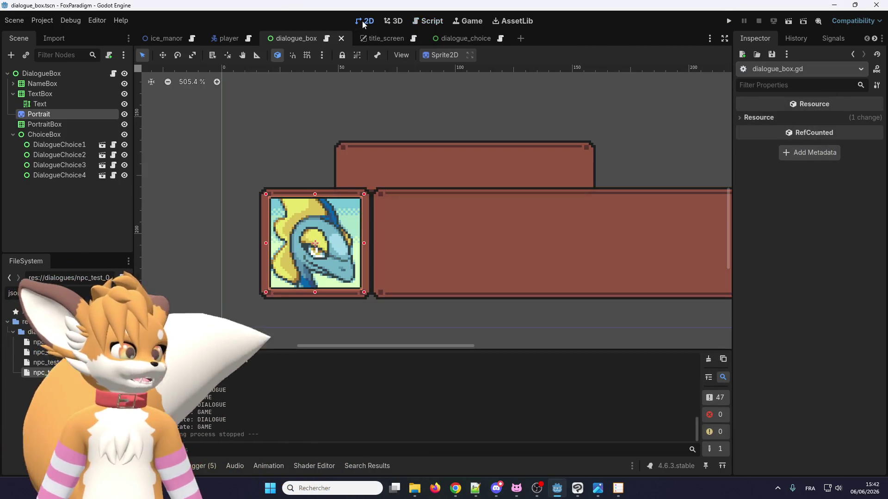
pyautogui.click(326, 38)
pyautogui.scroll(-9, 404, 169)
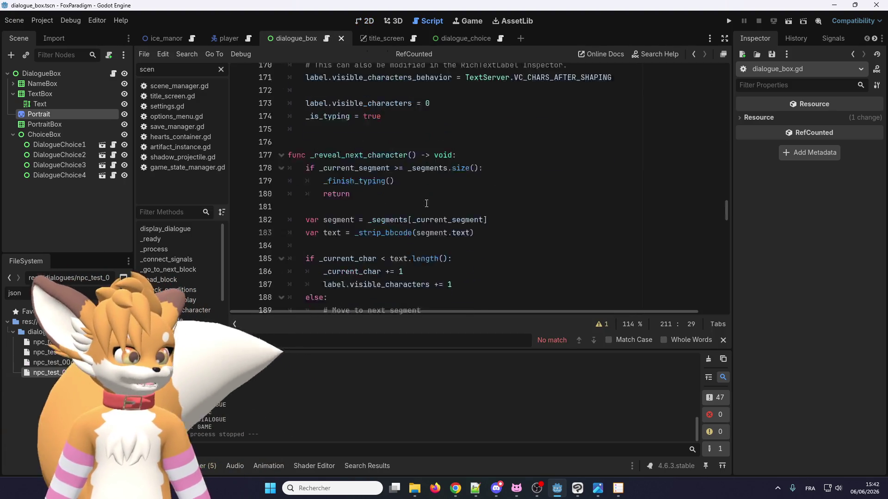
pyautogui.scroll(-14, 401, 163)
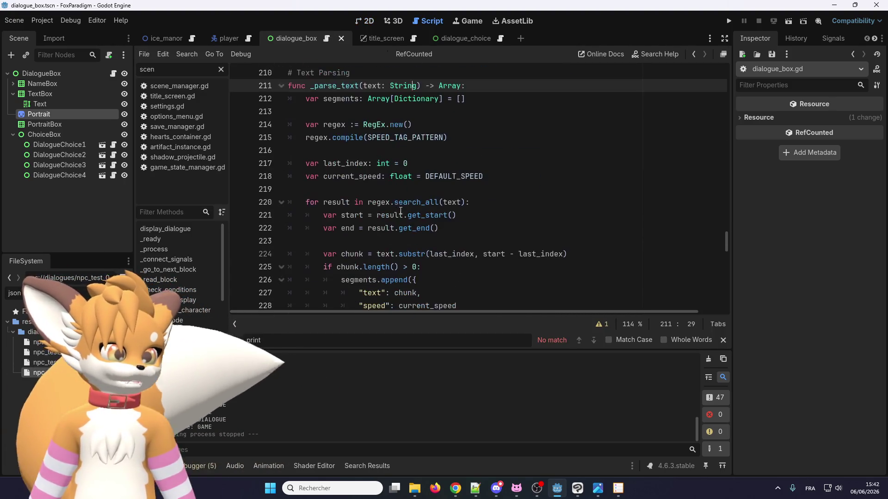
pyautogui.scroll(-3, 416, 195)
pyautogui.scroll(15, 412, 187)
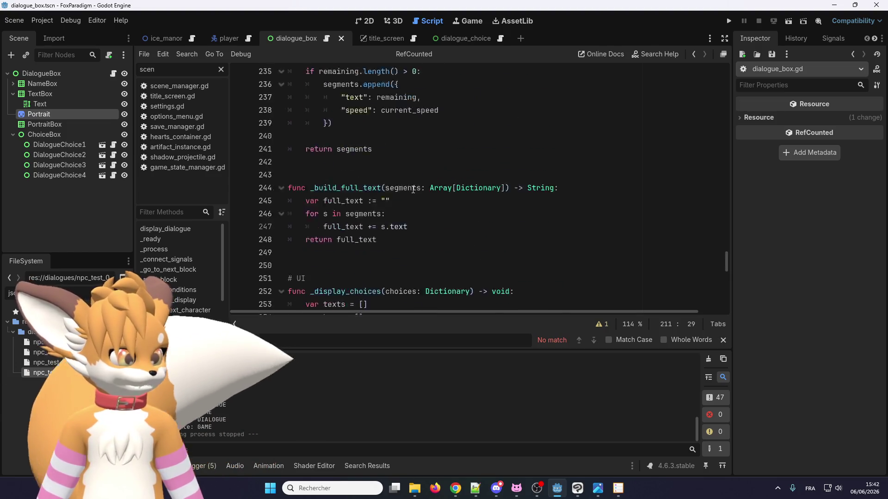
# Step: Search the script for 'conditions' and step through matches to the _check_conditions function
pyautogui.click(406, 179)
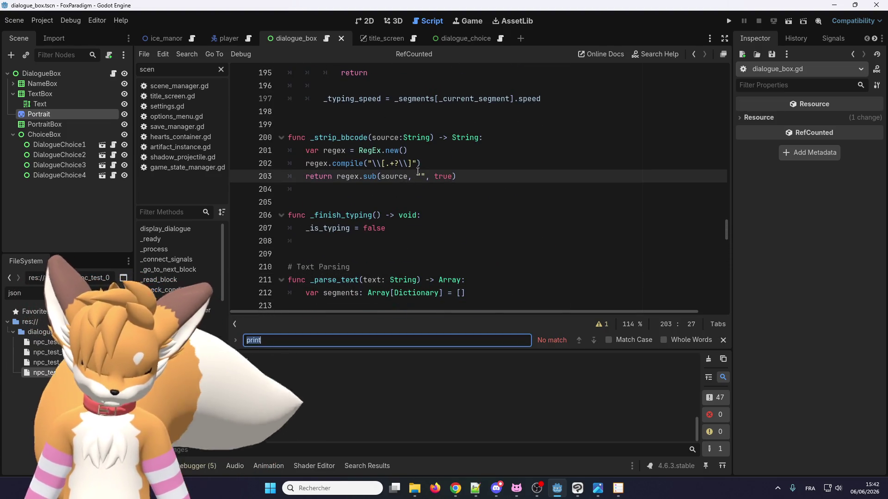
pyautogui.write('condition')
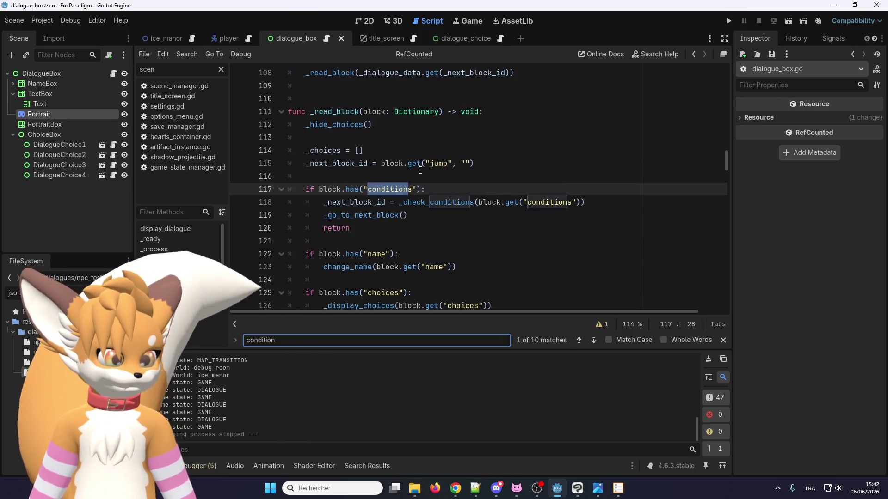
pyautogui.write('s')
pyautogui.scroll(-2, 393, 180)
pyautogui.scroll(2, 370, 189)
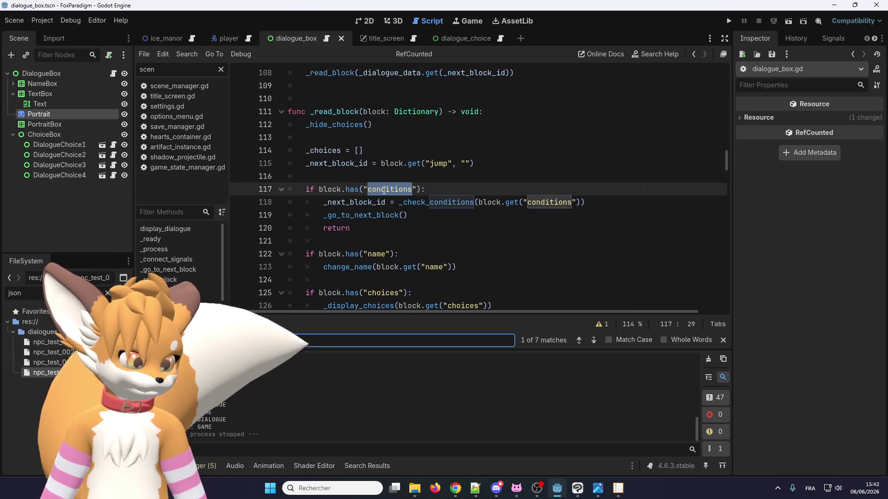
pyautogui.click(594, 341)
pyautogui.click(594, 341)
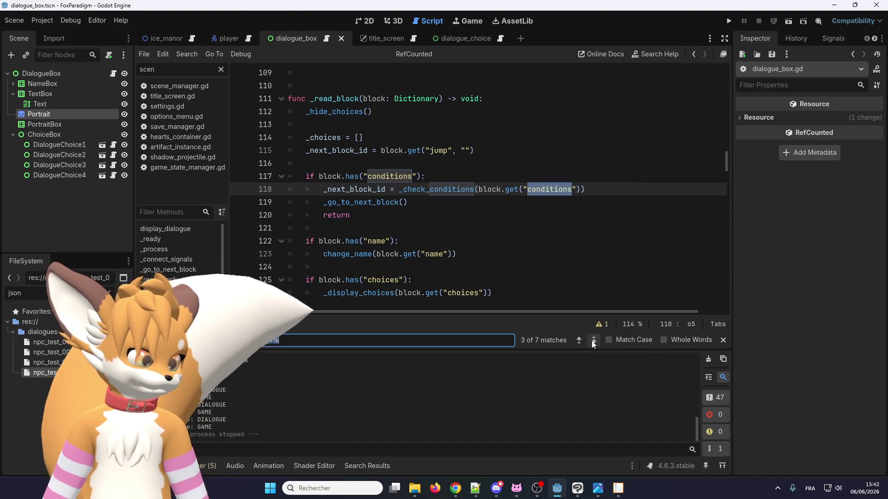
pyautogui.click(593, 340)
pyautogui.scroll(-3, 403, 132)
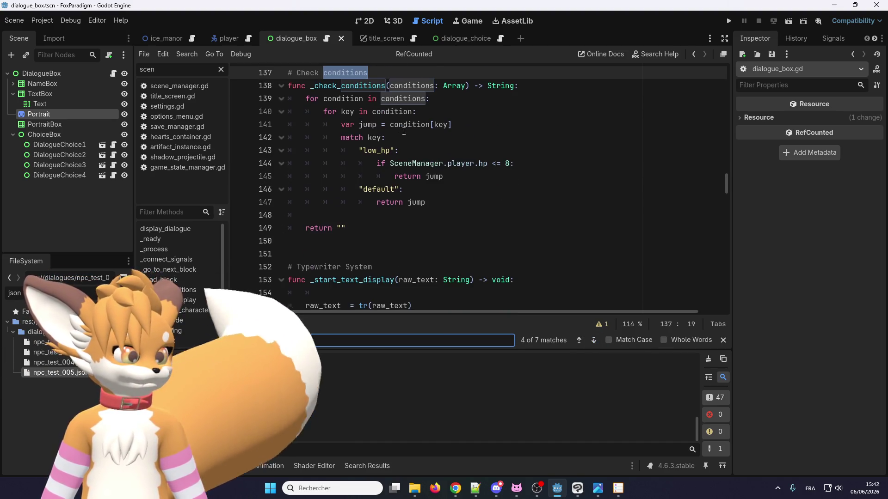
# Step: Duplicate the low_hp case directly below itself with matching indentation
pyautogui.click(439, 202)
pyautogui.moveTo(455, 177); pyautogui.dragTo(379, 151)
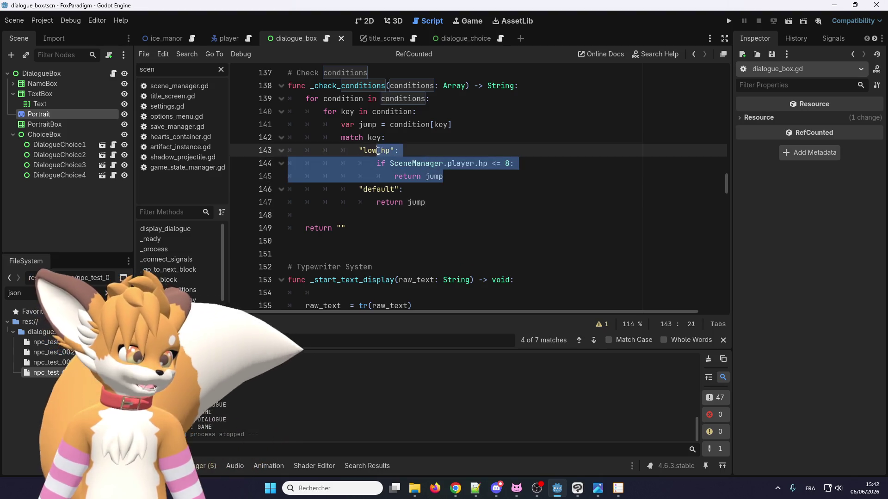
pyautogui.hotkey('ctrl', 'c')
pyautogui.click(468, 175)
pyautogui.press('Return')
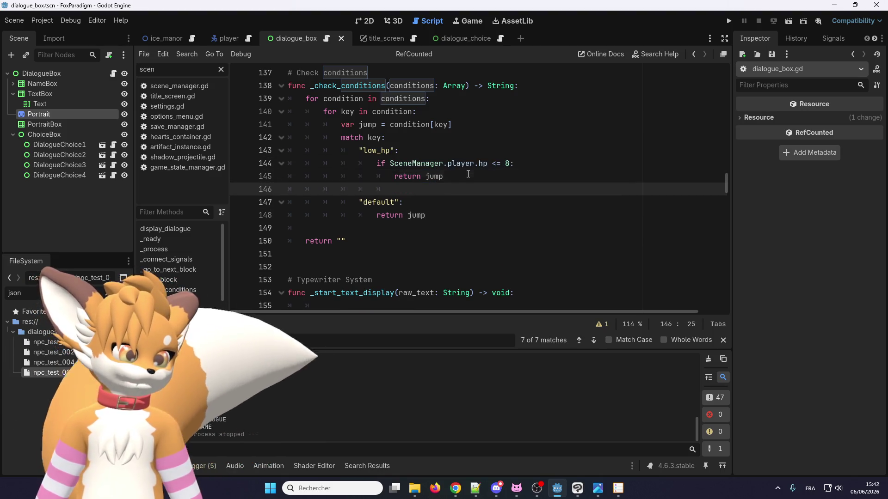
pyautogui.hotkey('ctrl', 'v')
pyautogui.click(386, 190)
pyautogui.press('BackSpace')
pyautogui.press('BackSpace')
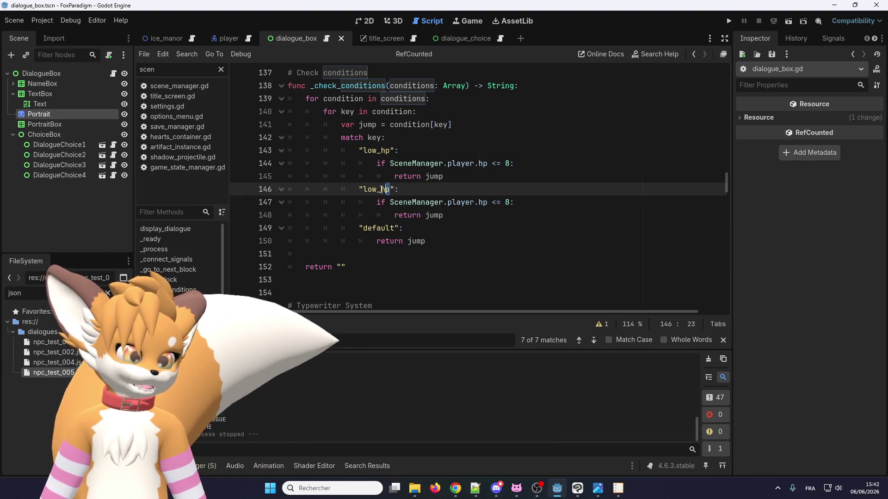
# Step: Rename the copy to low_gold, replace player with gold, and change the threshold 8 to 20
pyautogui.moveTo(390, 190); pyautogui.dragTo(365, 191)
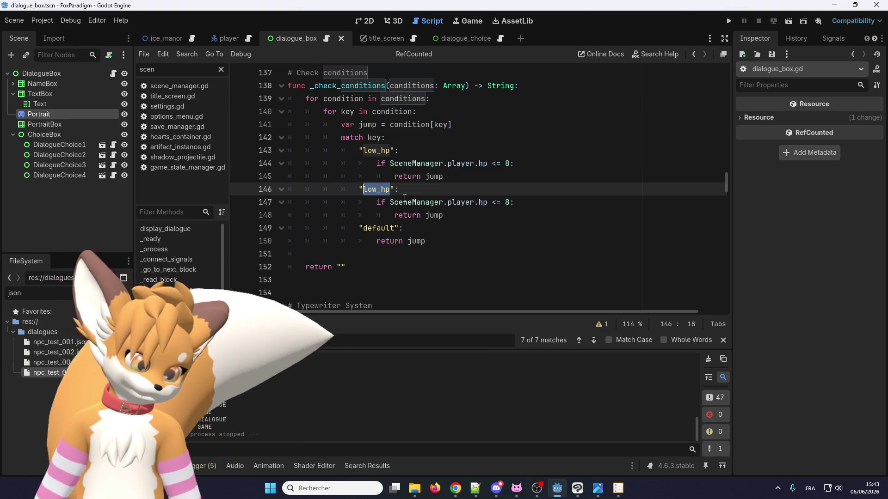
pyautogui.write('low_')
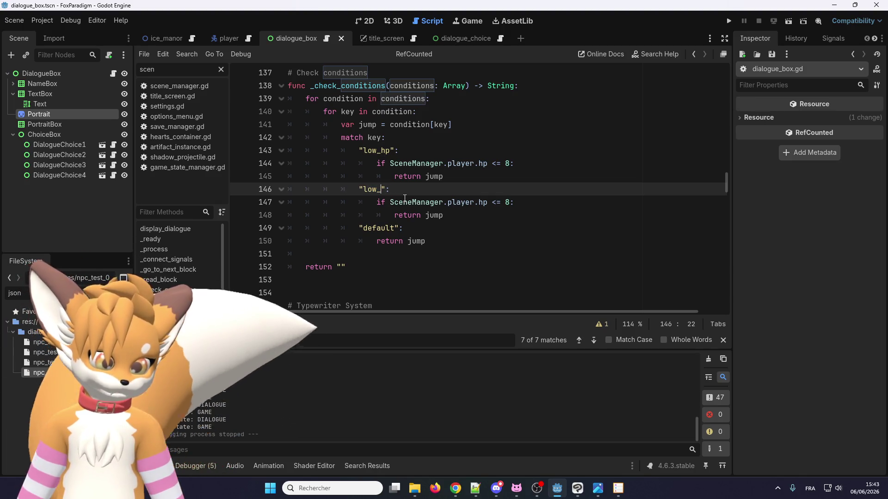
pyautogui.write('gold')
pyautogui.click(447, 202)
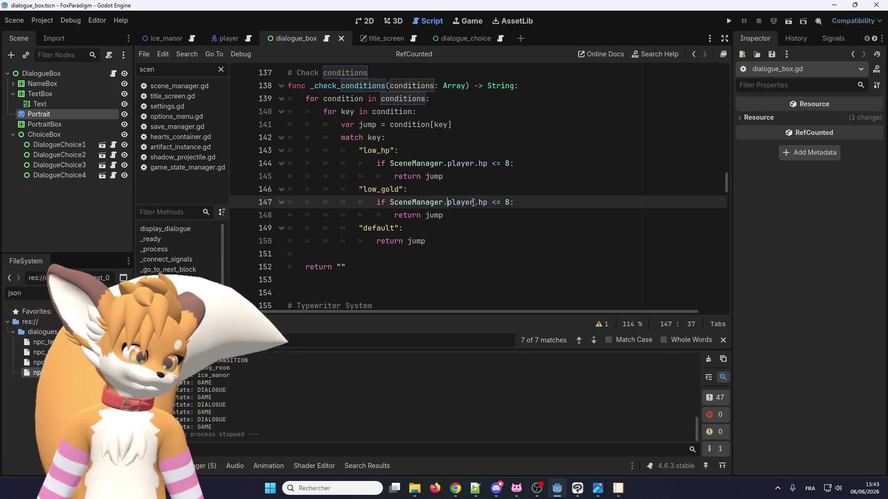
pyautogui.doubleClick(466, 202)
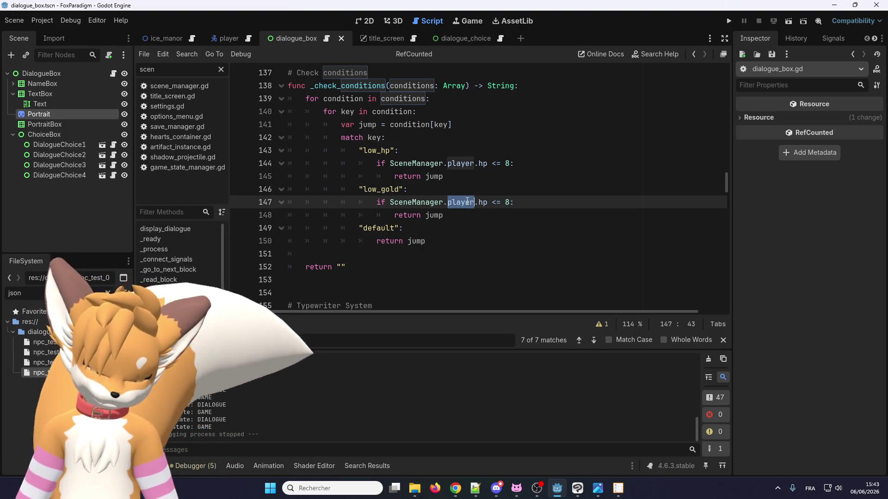
pyautogui.write('gold')
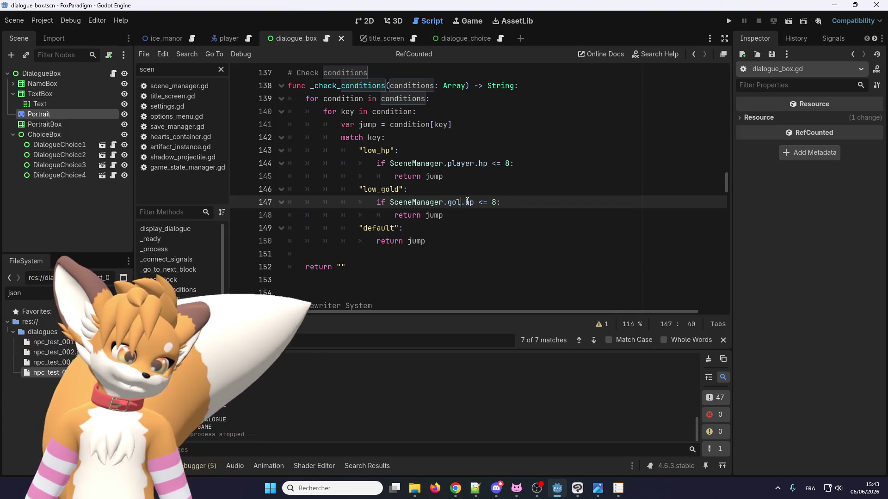
pyautogui.click(506, 210)
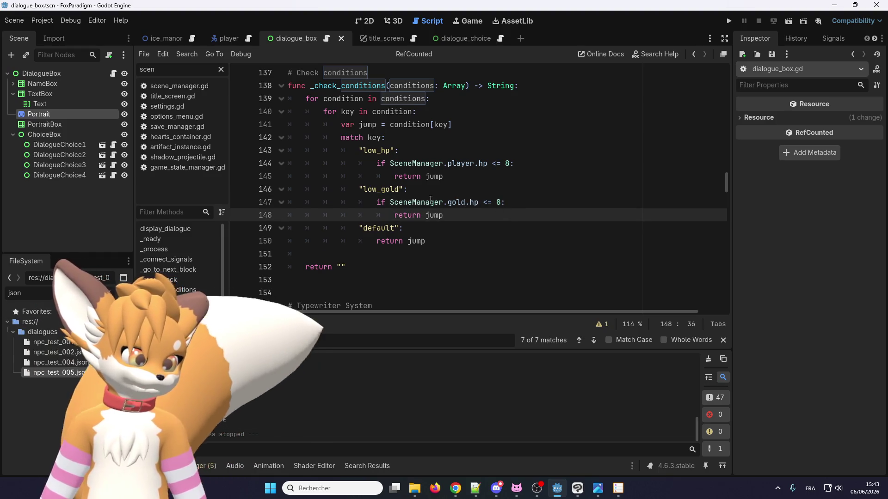
pyautogui.doubleClick(499, 202)
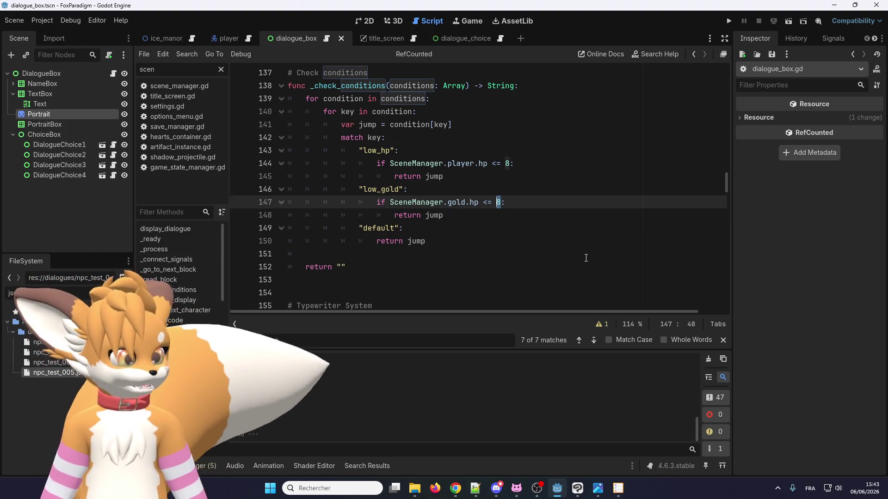
pyautogui.write('20')
pyautogui.click(455, 214)
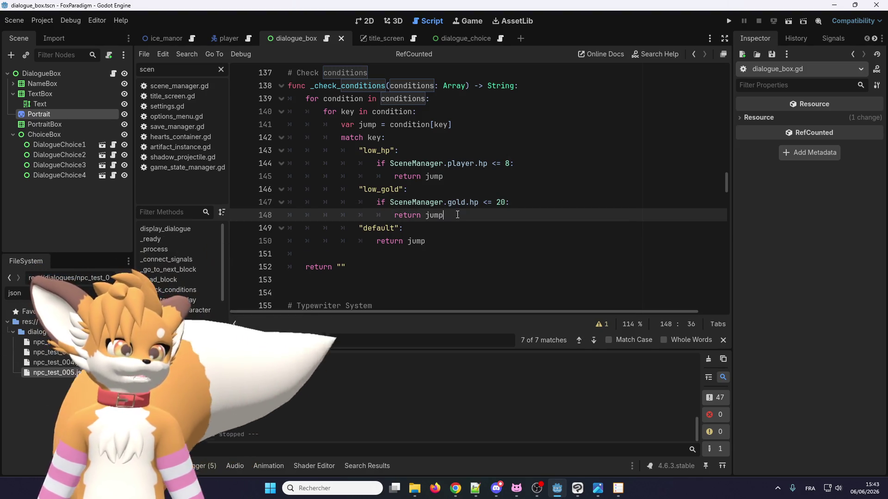
pyautogui.click(469, 222)
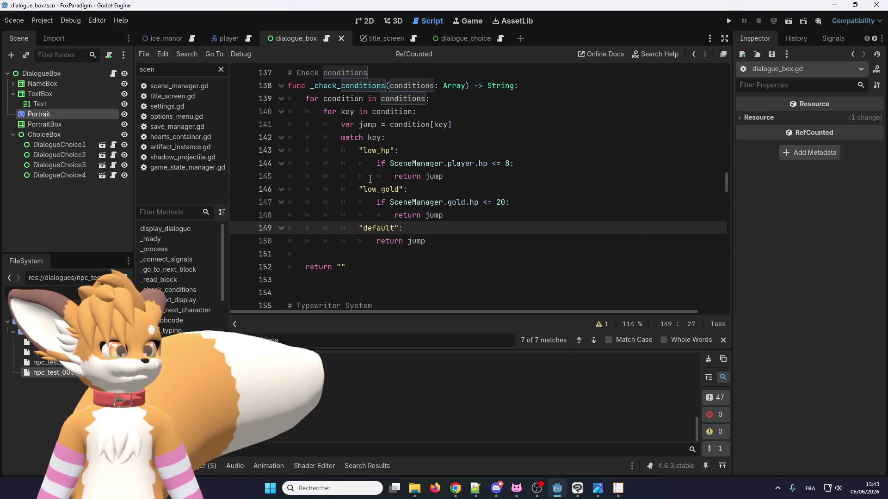
# Step: Comment out the low_gold branch lines 146–148, save dialogue_box.gd, and open npc_test_005.json
pyautogui.scroll(1, 400, 189)
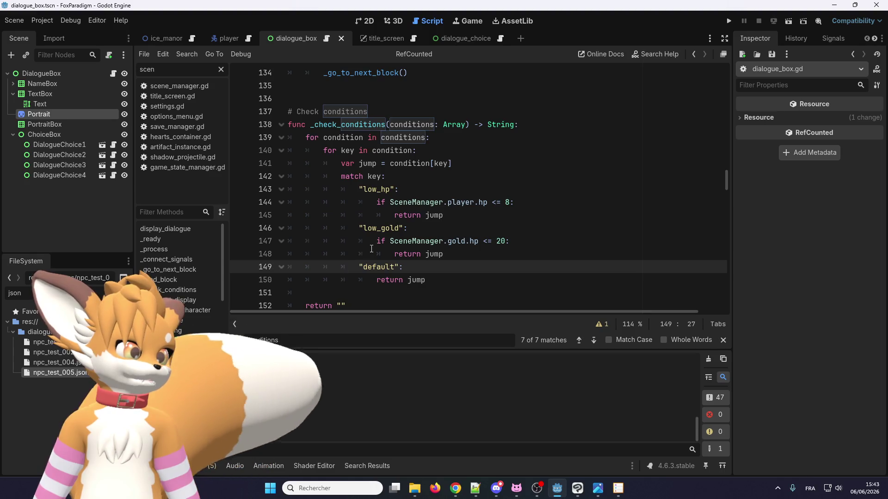
pyautogui.scroll(-1, 369, 249)
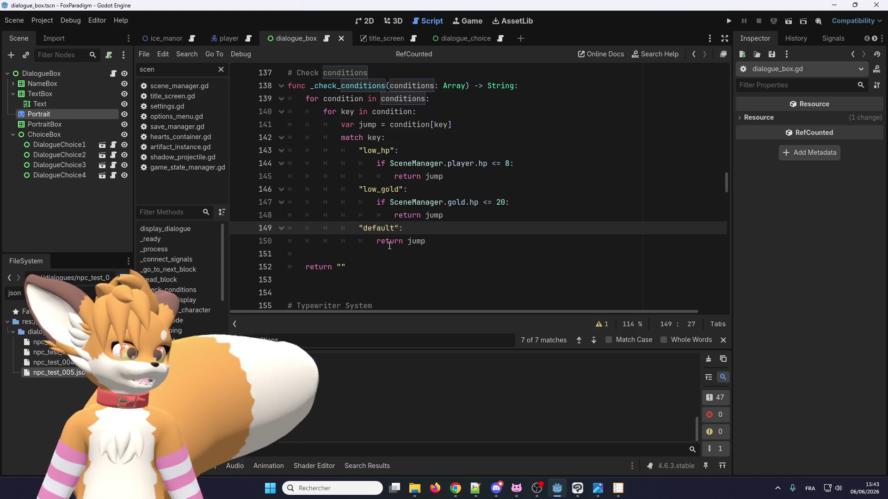
pyautogui.scroll(1, 390, 236)
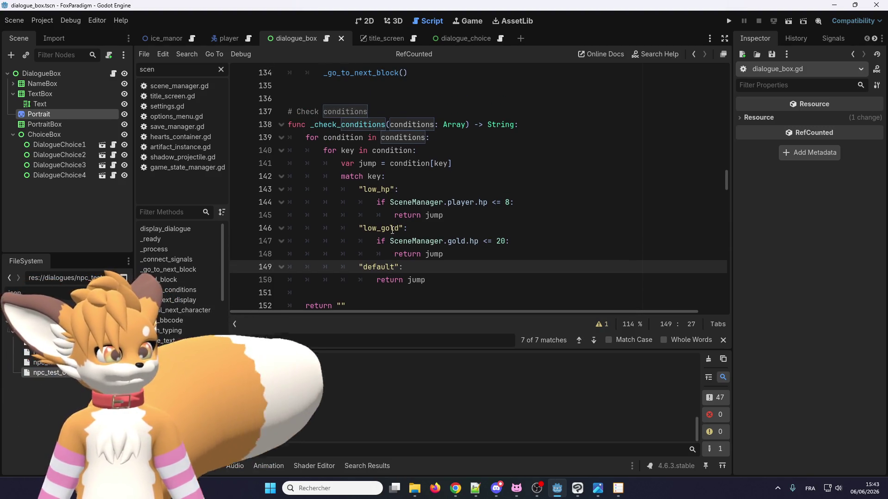
pyautogui.scroll(-1, 416, 213)
pyautogui.click(440, 201)
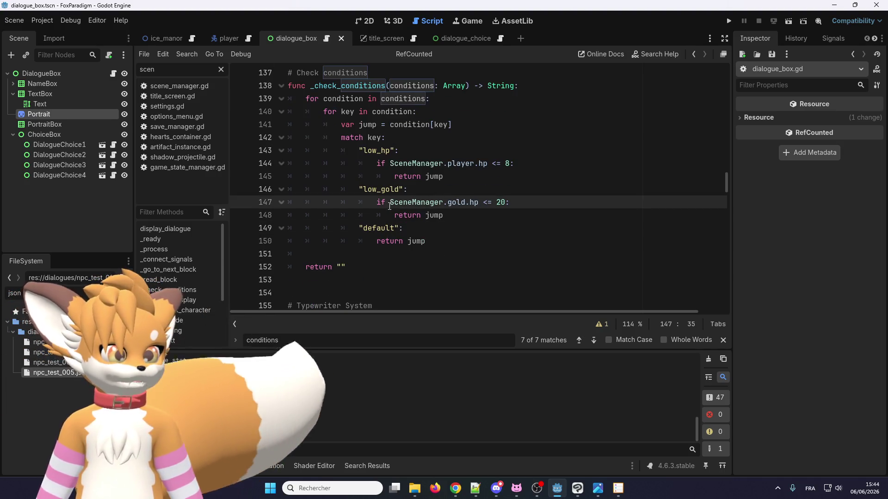
pyautogui.moveTo(359, 189); pyautogui.dragTo(445, 214)
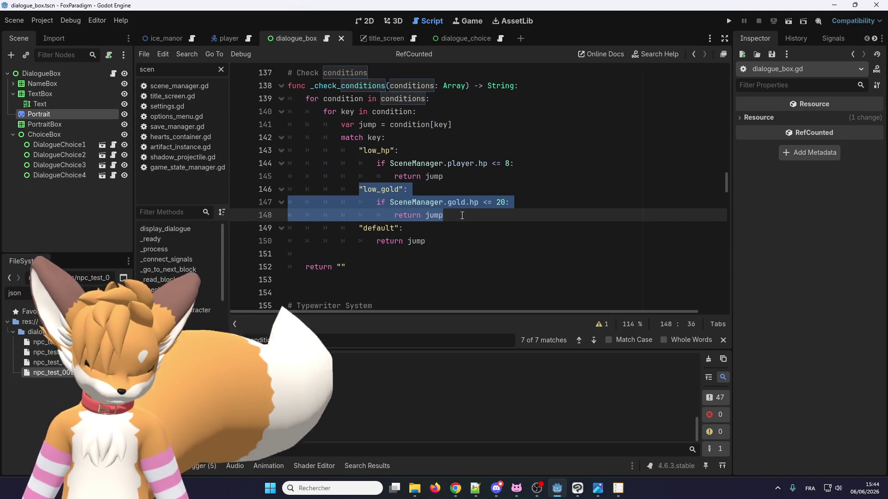
pyautogui.hotkey('ctrl', 'k')
pyautogui.click(475, 201)
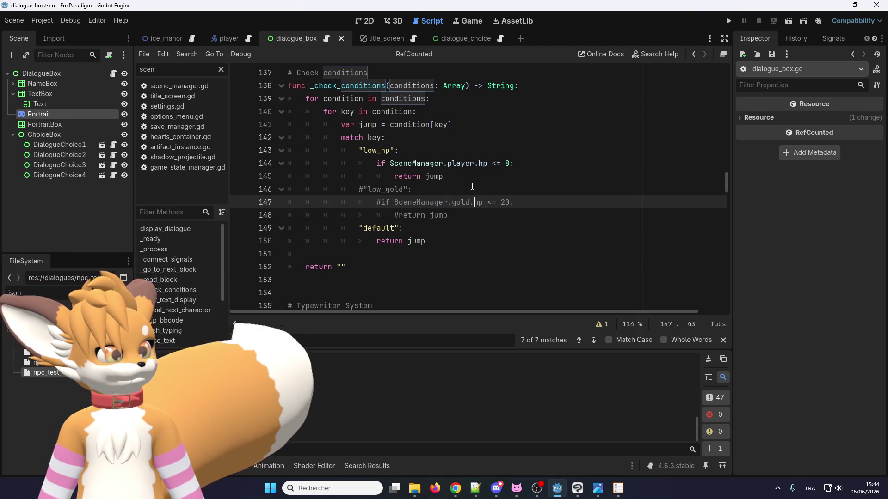
pyautogui.hotkey('ctrl', 's')
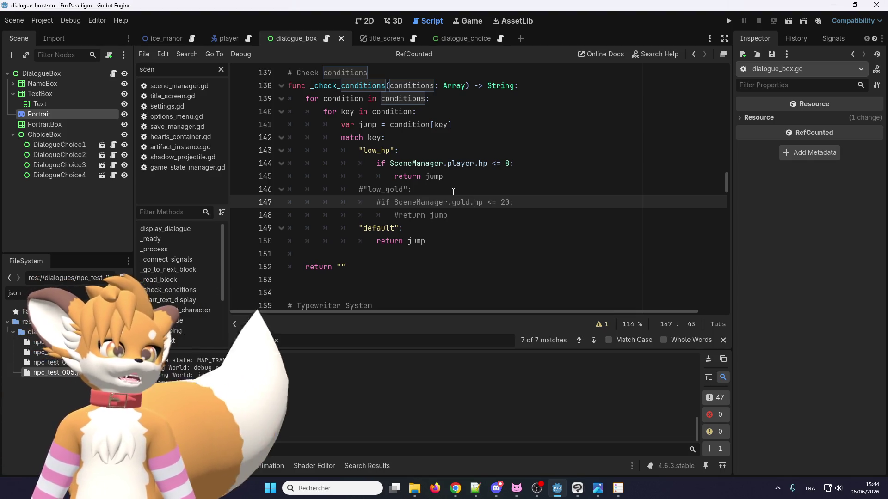
pyautogui.doubleClick(75, 373)
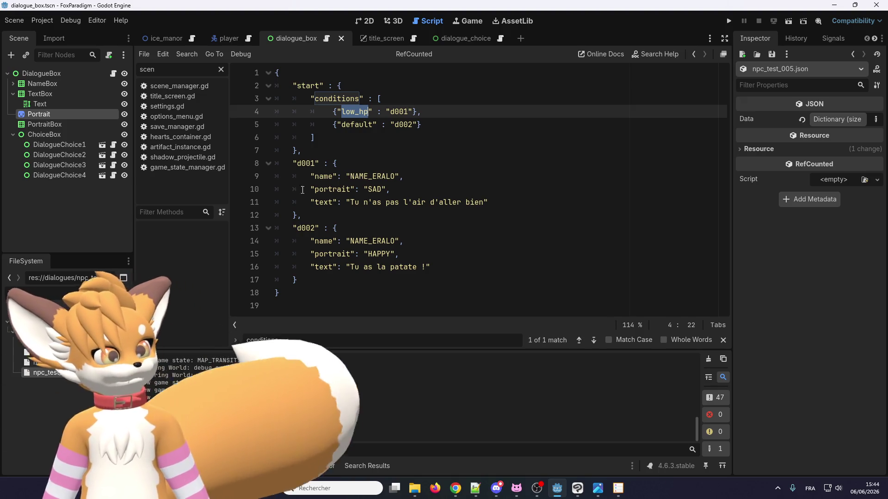
# Step: Append '...' to the d001 line 'Tu n'as pas l'air d'aller bien' and save
pyautogui.click(482, 202)
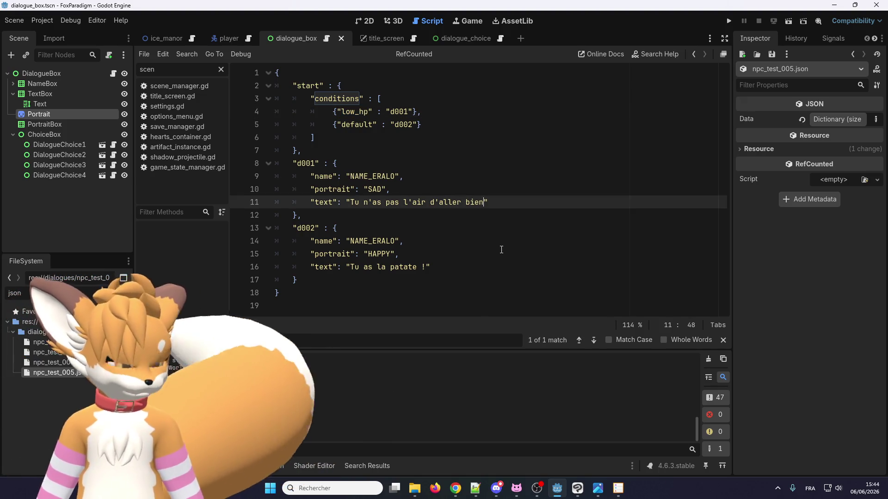
pyautogui.write('...')
pyautogui.hotkey('ctrl', 's')
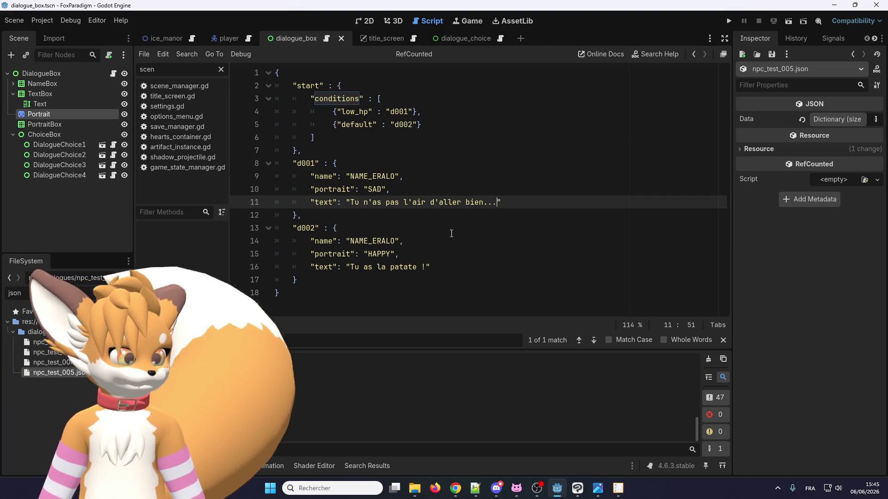
# Step: Select the d001 and d002 dialogue texts, comparing them against the browser window
pyautogui.moveTo(364, 283)
pyautogui.mouseDown()
pyautogui.moveTo(308, 254)
pyautogui.moveTo(276, 163)
pyautogui.mouseUp()
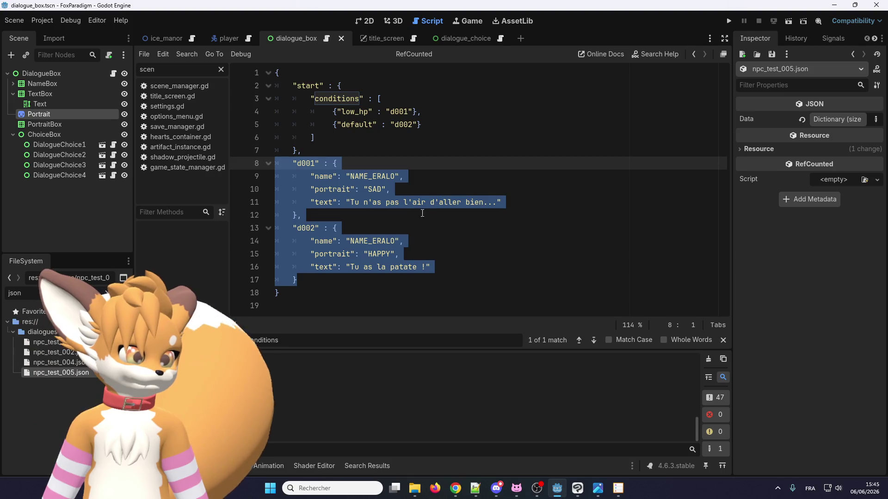
pyautogui.click(419, 213)
pyautogui.moveTo(497, 202); pyautogui.dragTo(357, 202)
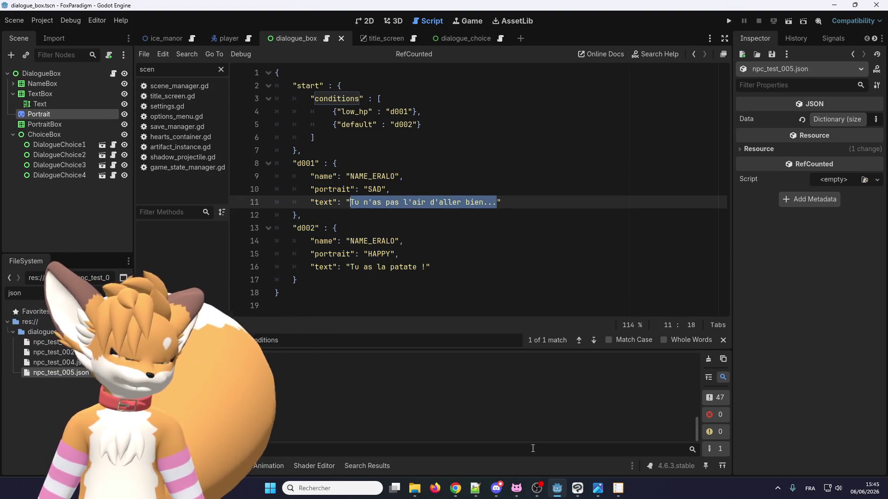
pyautogui.click(476, 488)
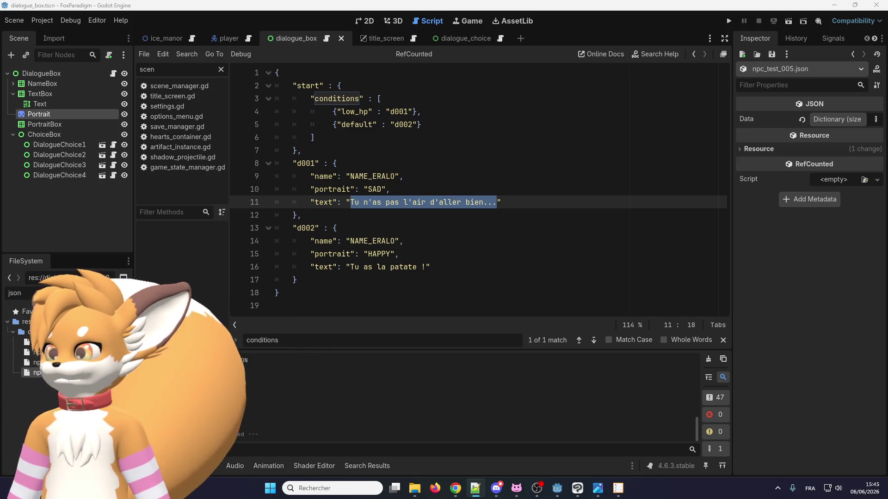
pyautogui.moveTo(430, 266); pyautogui.dragTo(347, 267)
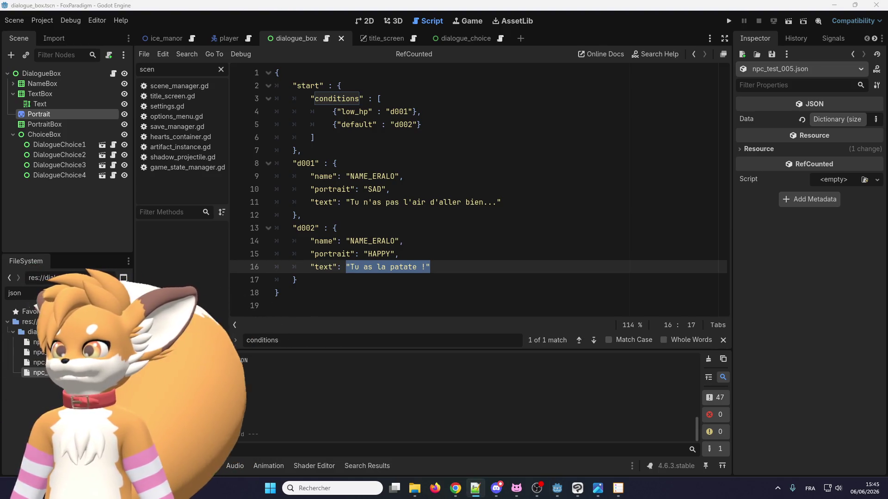
pyautogui.hotkey('alt', 'Tab')
pyautogui.click(424, 243)
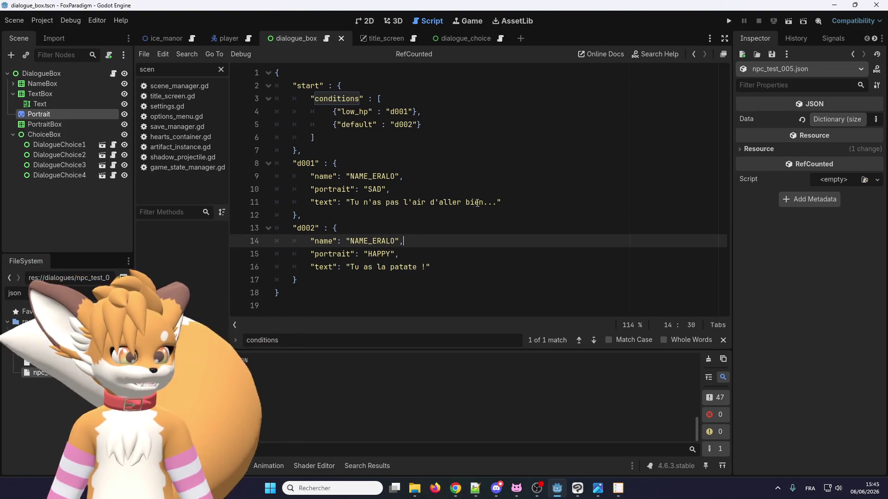
pyautogui.moveTo(497, 202)
pyautogui.mouseDown()
pyautogui.moveTo(348, 206)
pyautogui.moveTo(356, 204)
pyautogui.mouseUp()
# Step: Replace the d001 text with the key DIALOGUE_ERALO_005_001
pyautogui.hotkey('alt', 'Tab')
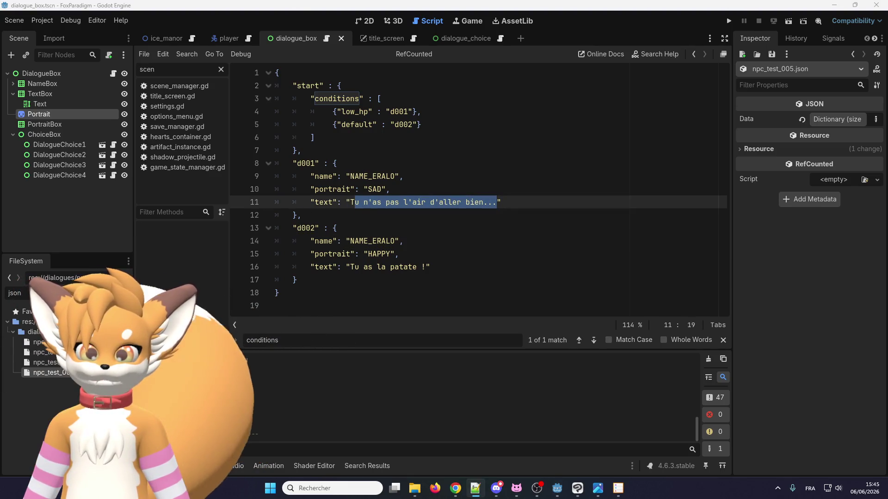
pyautogui.click(485, 241)
pyautogui.moveTo(496, 203); pyautogui.dragTo(351, 202)
pyautogui.write('DIALOGUE')
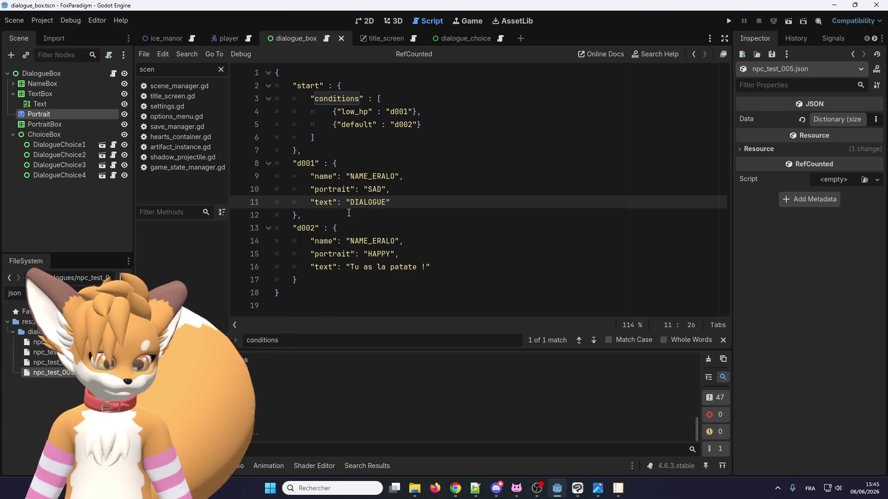
pyautogui.write('_')
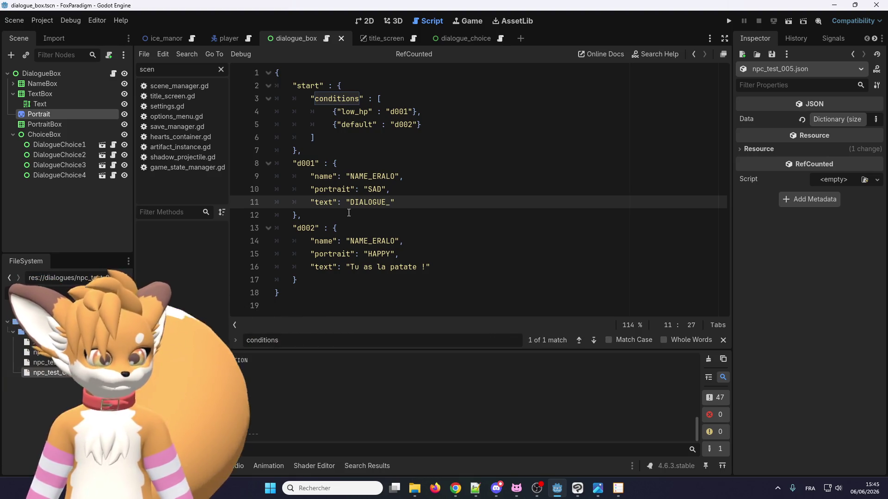
pyautogui.write('ERALO')
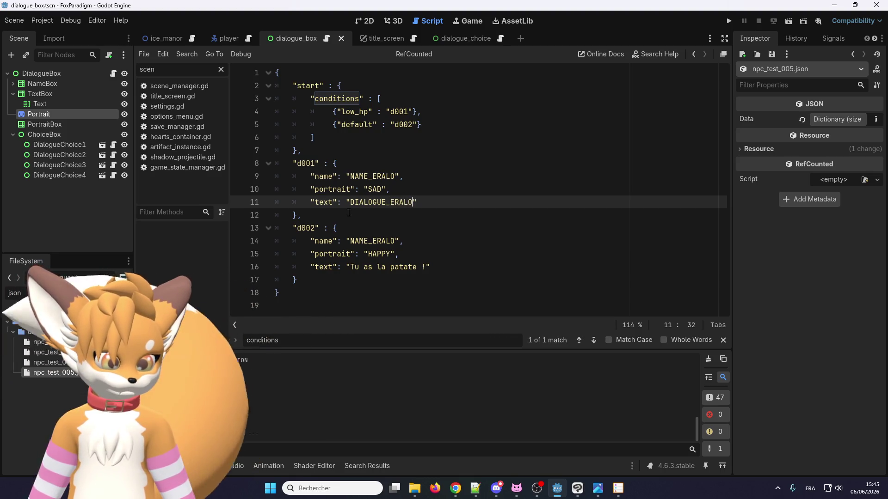
pyautogui.write('_005')
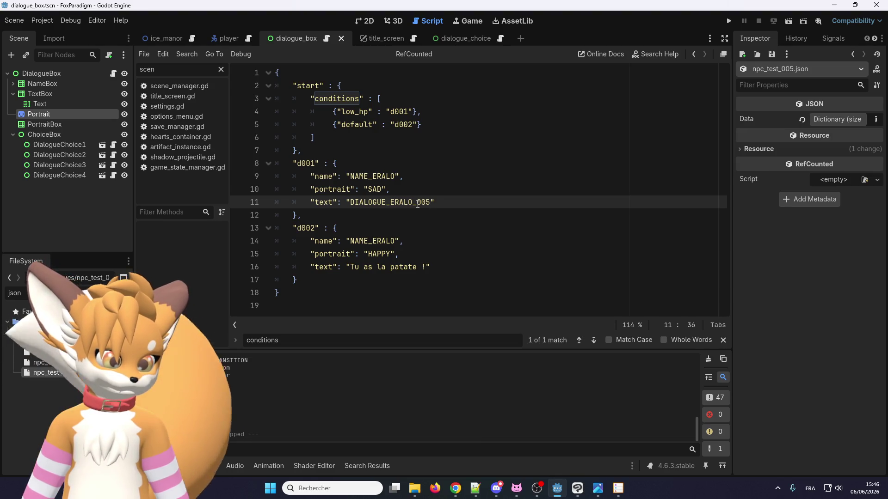
pyautogui.write('.001')
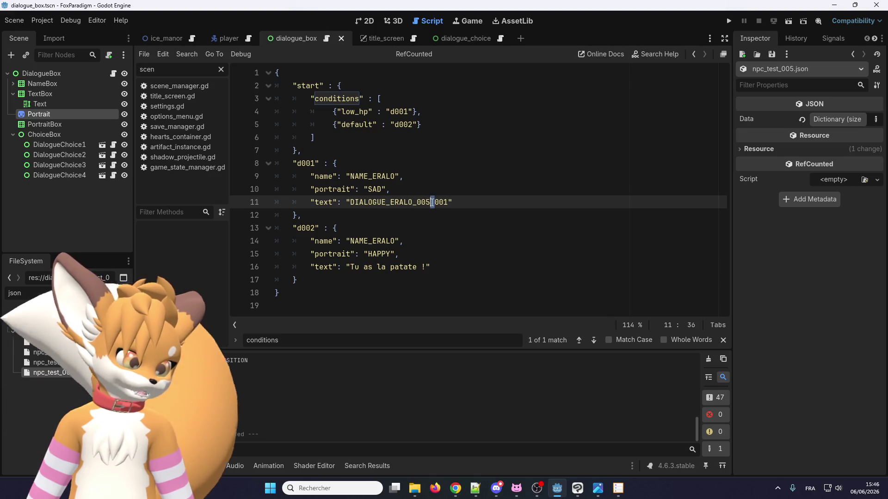
pyautogui.press('Right')
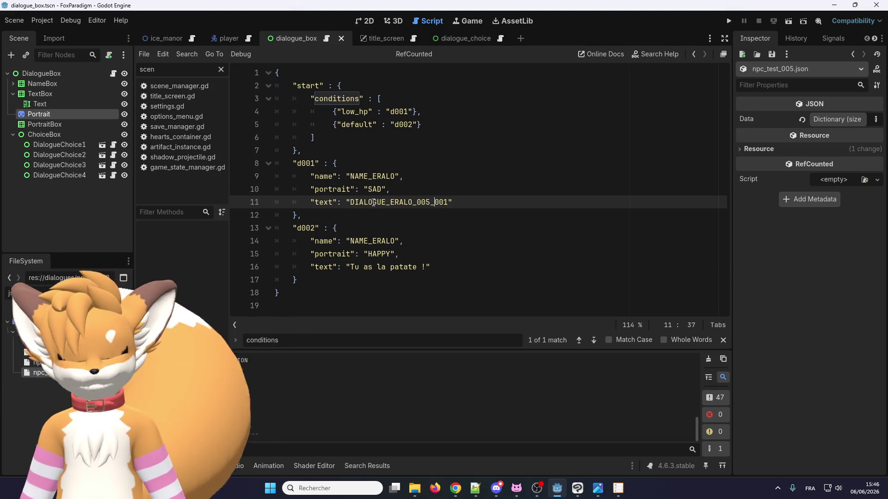
pyautogui.doubleClick(446, 204)
pyautogui.hotkey('ctrl', 'c')
pyautogui.click(408, 204)
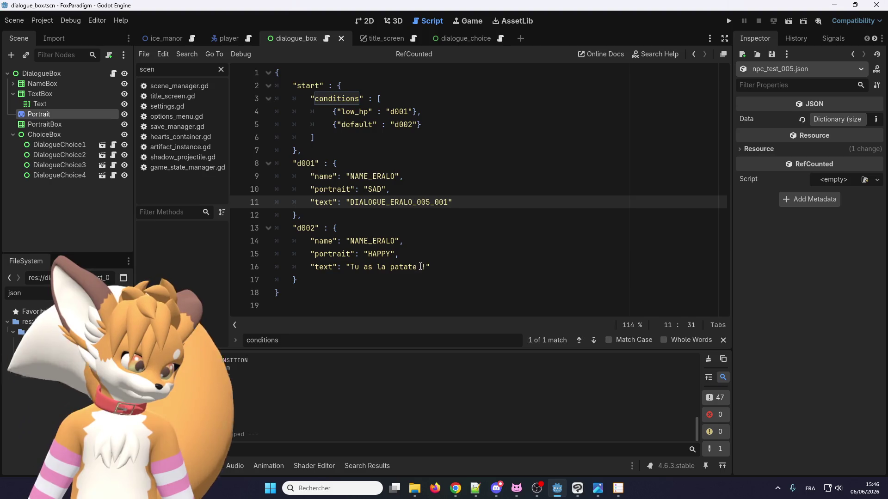
# Step: Paste the key over the d002 text and change it to DIALOGUE_ERALO_005_002
pyautogui.moveTo(426, 268); pyautogui.dragTo(350, 268)
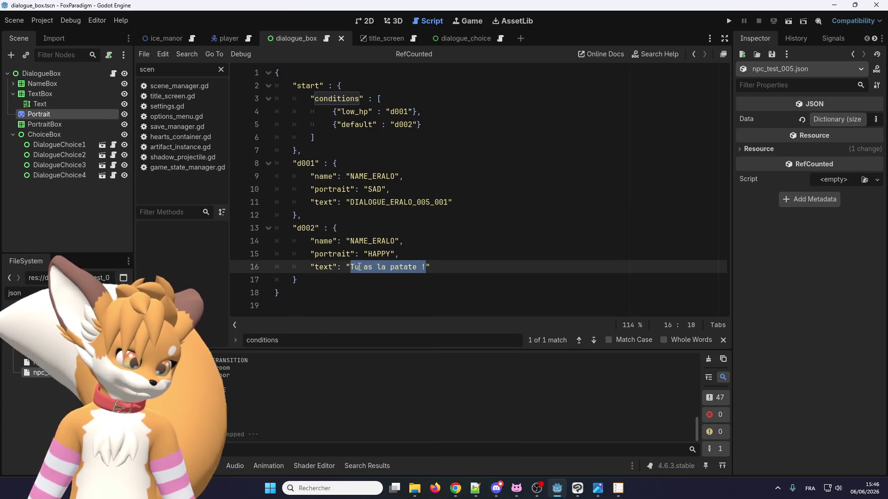
pyautogui.hotkey('ctrl', 'v')
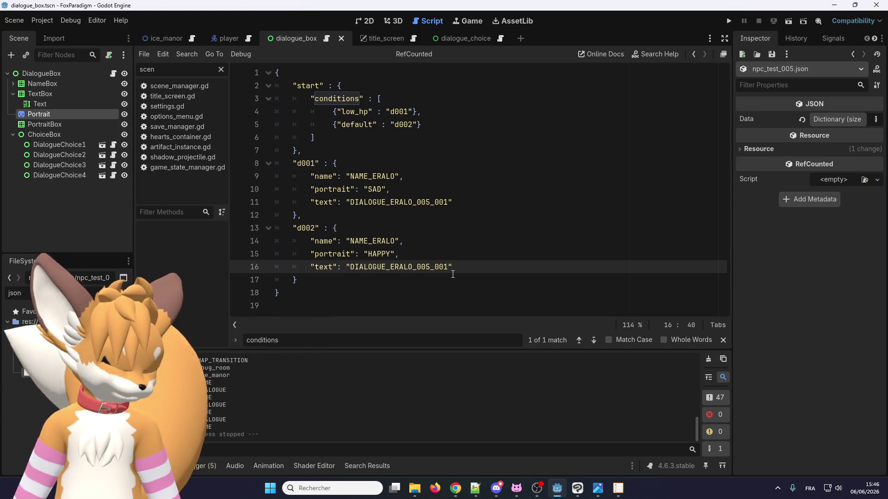
pyautogui.write('2')
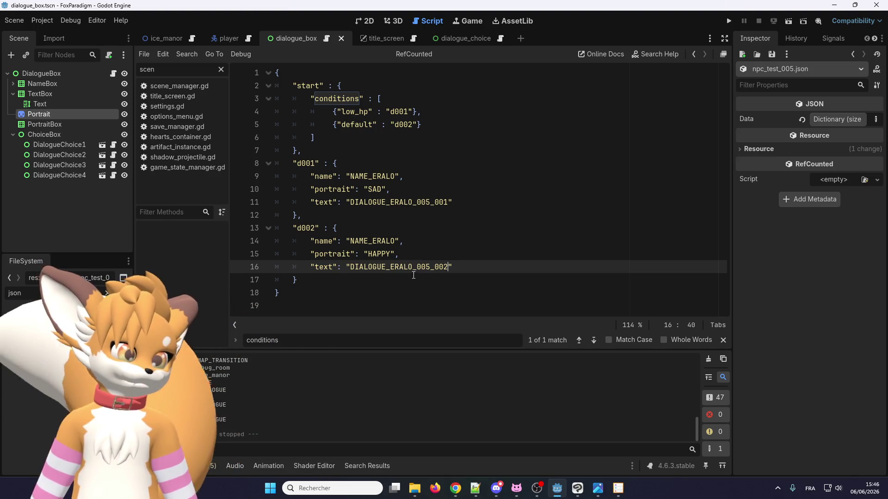
pyautogui.moveTo(373, 203); pyautogui.dragTo(436, 203)
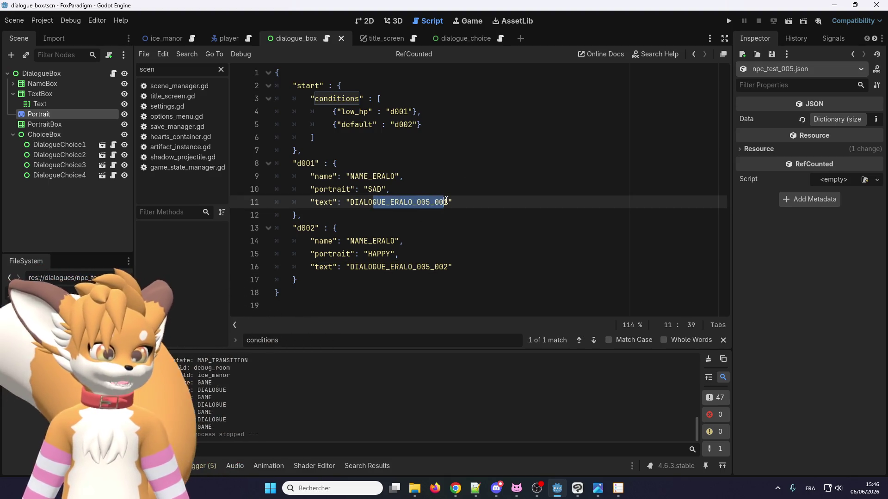
pyautogui.click(429, 202)
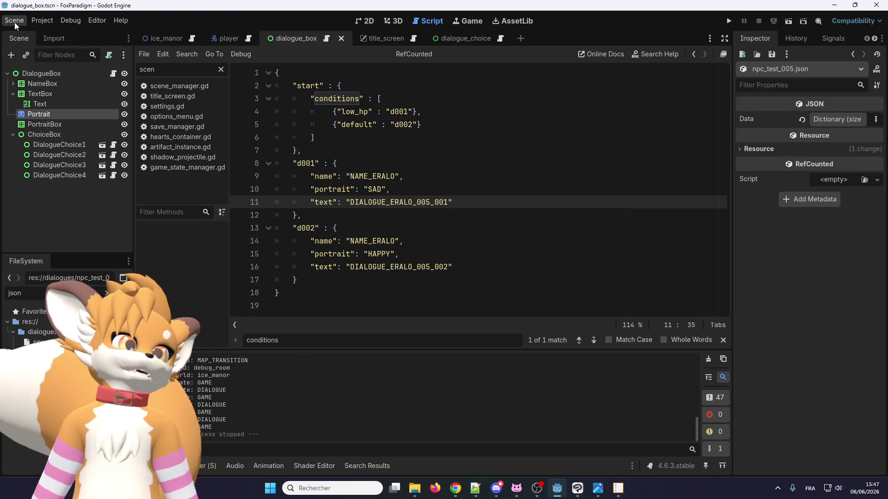
pyautogui.doubleClick(396, 202)
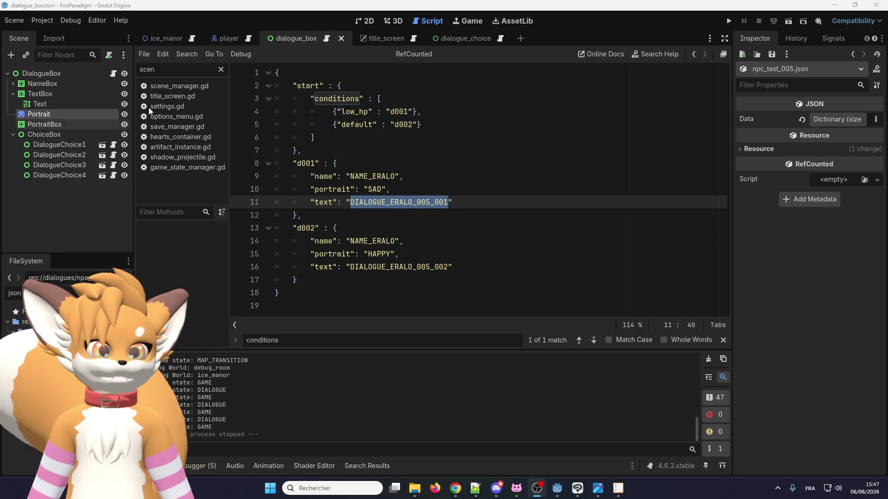
# Step: In localization.gd, duplicate the DIALOGUE_ERALO_003 line and rename it to DIALOGUE_ERALO_005_001
pyautogui.click(172, 67)
pyautogui.write('local')
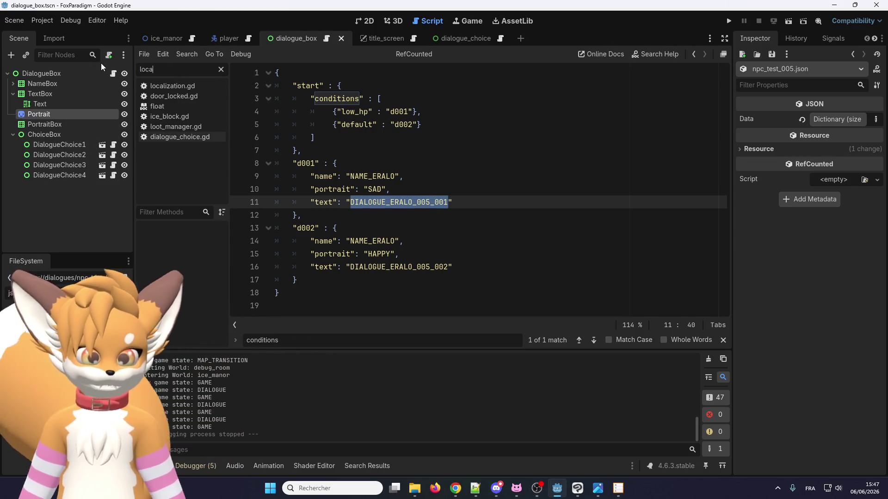
pyautogui.click(169, 88)
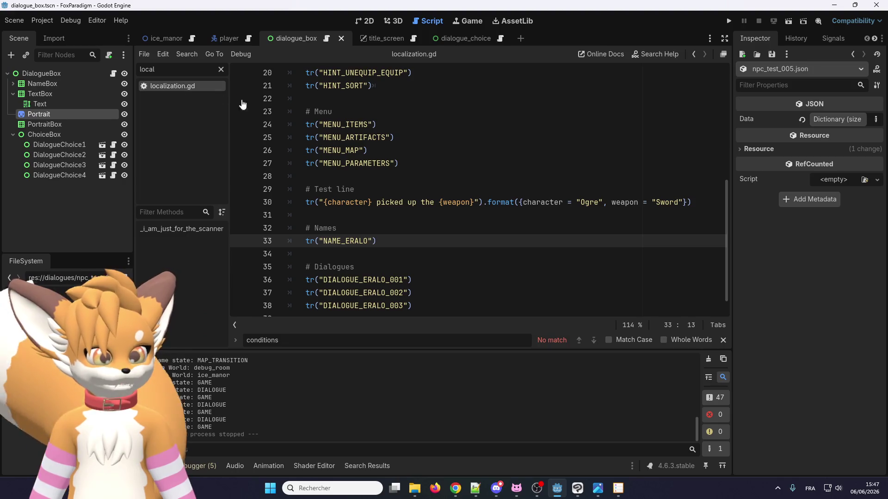
pyautogui.scroll(-1, 365, 144)
pyautogui.click(426, 285)
pyautogui.hotkey('ctrl', 'shift', 'd')
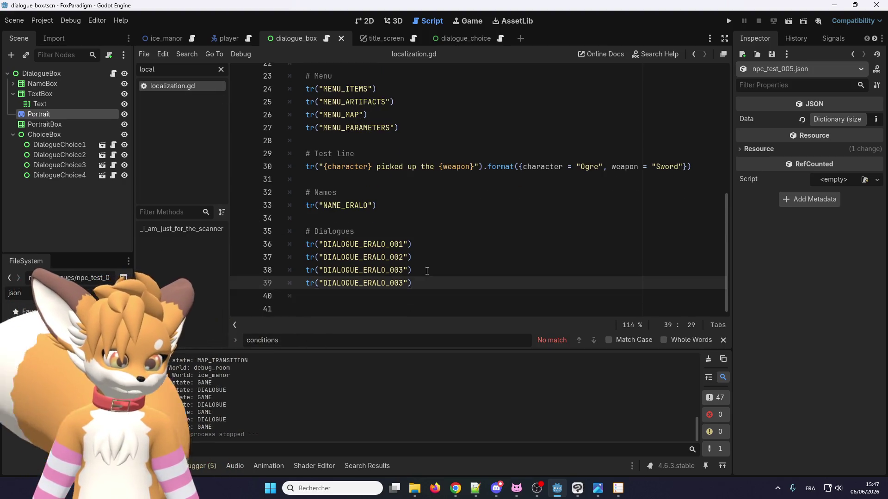
pyautogui.doubleClick(378, 283)
pyautogui.hotkey('ctrl', 'v')
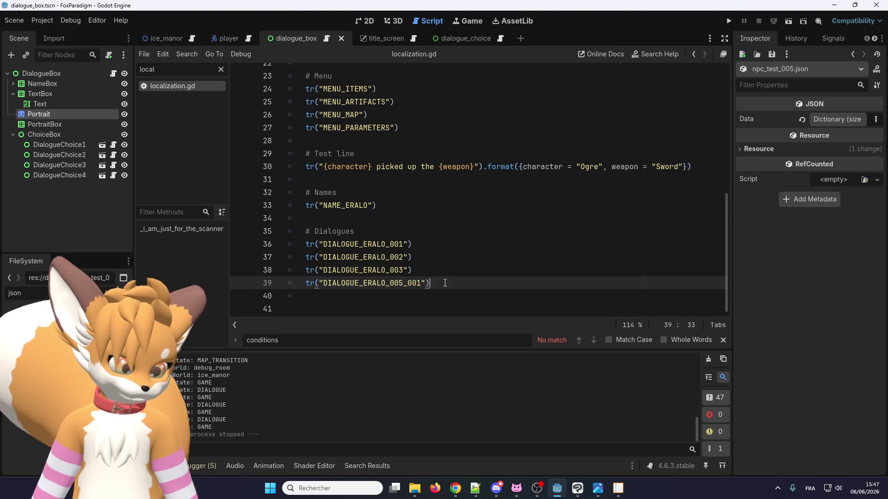
# Step: Add a DIALOGUE_ERALO_005_002 line, save the script, and open Project Settings
pyautogui.hotkey('ctrl', 'shift', 'd')
pyautogui.press('Left')
pyautogui.press('Left')
pyautogui.press('BackSpace')
pyautogui.write('2')
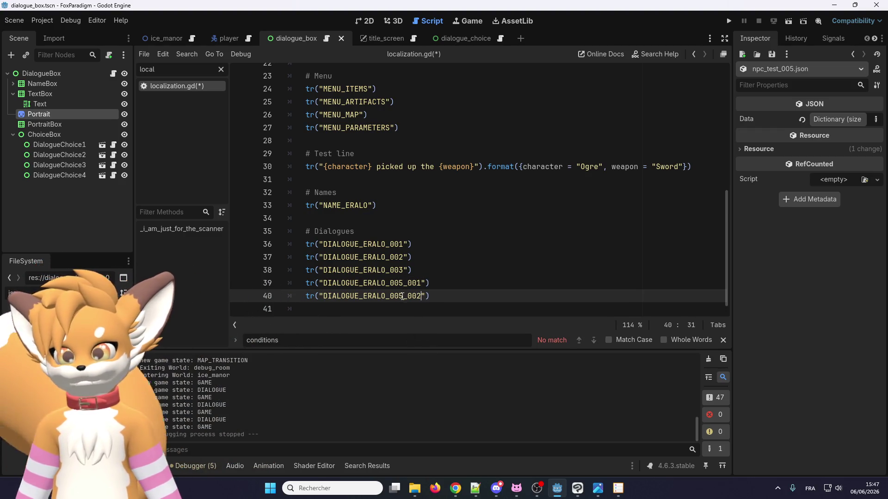
pyautogui.scroll(-1, 337, 296)
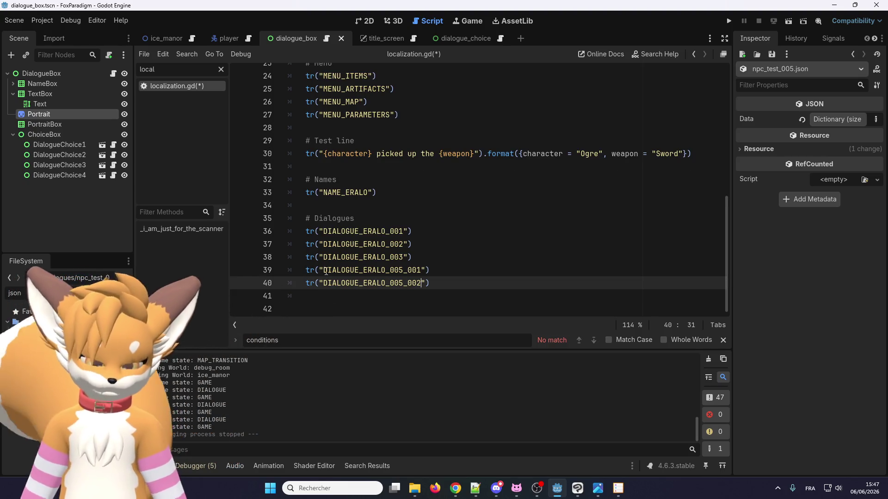
pyautogui.hotkey('ctrl', 's')
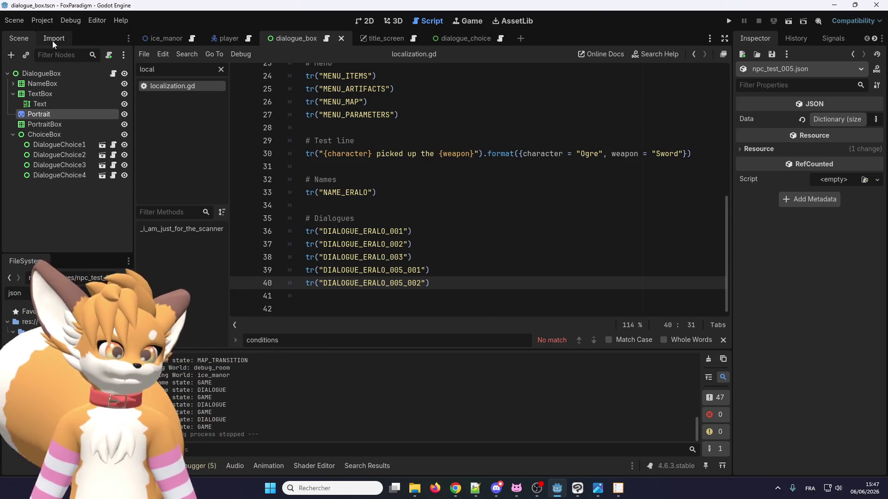
pyautogui.click(42, 20)
pyautogui.click(47, 34)
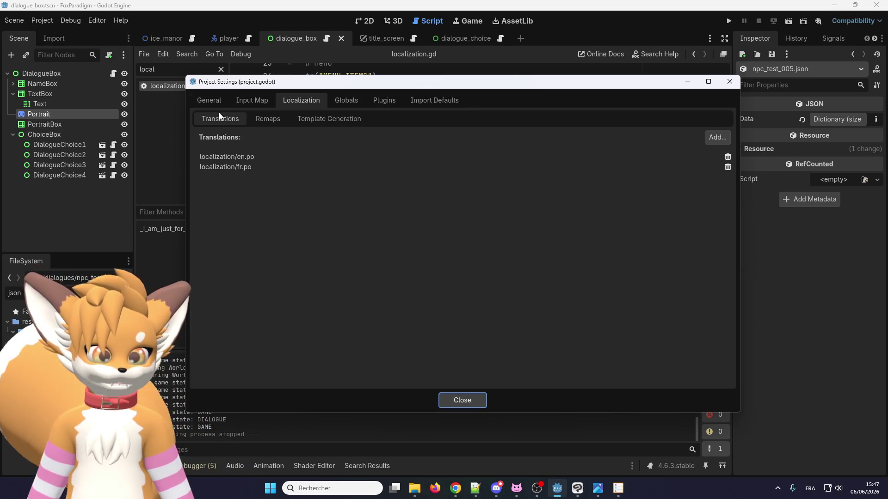
# Step: View the template generation settings, then close them and review the new keys in localization.gd
pyautogui.click(328, 118)
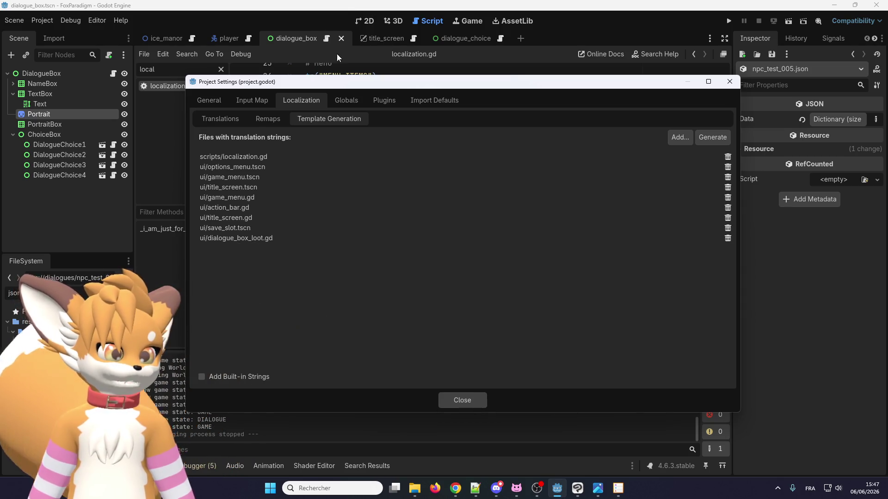
pyautogui.click(462, 400)
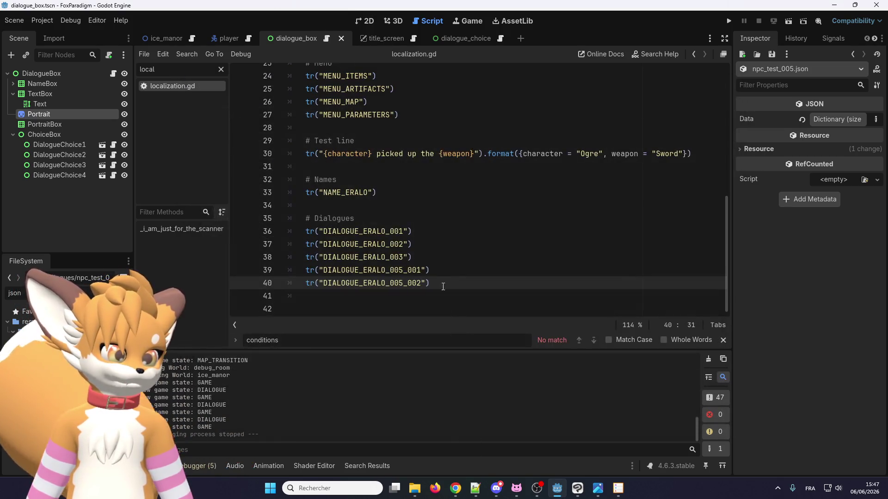
pyautogui.scroll(8, 449, 301)
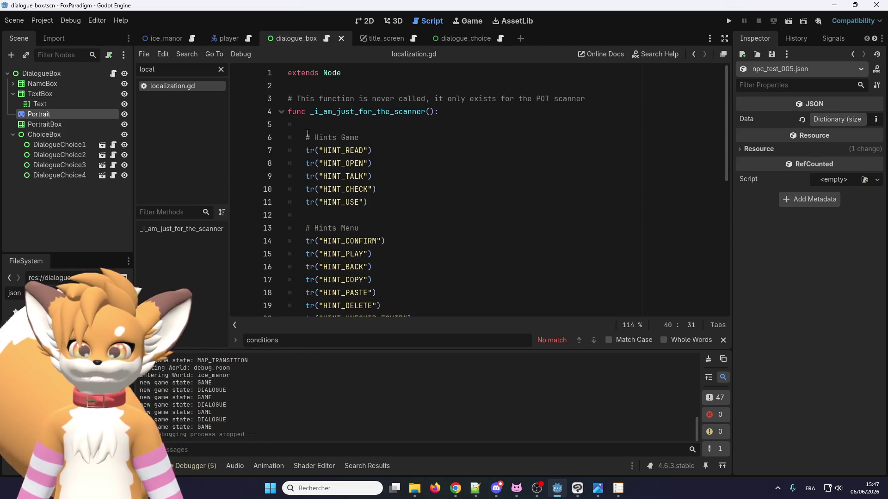
pyautogui.scroll(-8, 307, 133)
pyautogui.moveTo(315, 270); pyautogui.dragTo(394, 271)
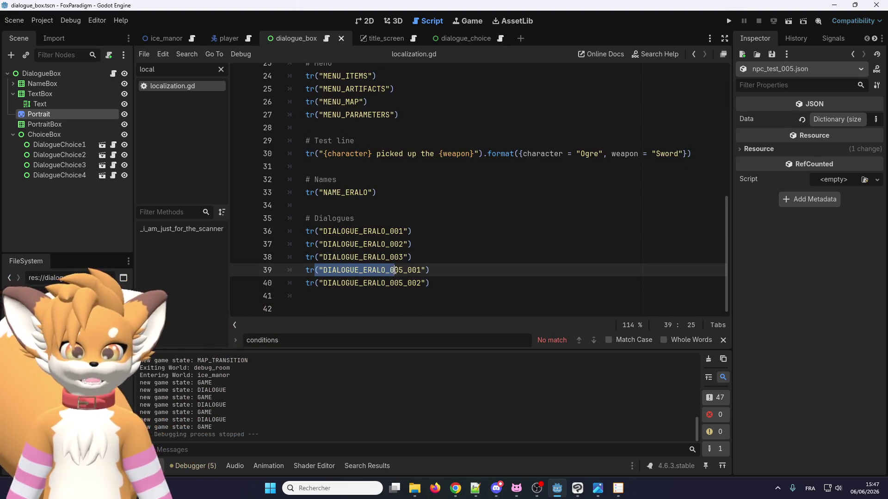
pyautogui.click(407, 283)
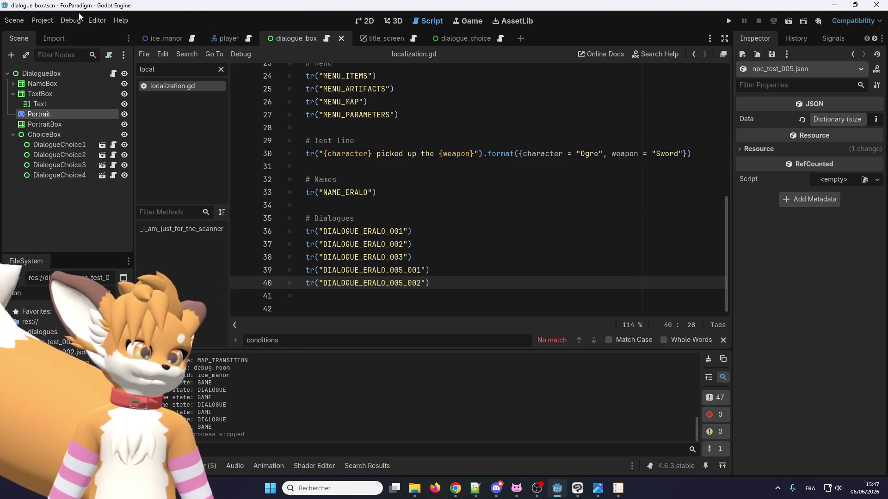
# Step: Regenerate template.pot, overwriting the existing file, and close Project Settings
pyautogui.click(42, 21)
pyautogui.click(48, 32)
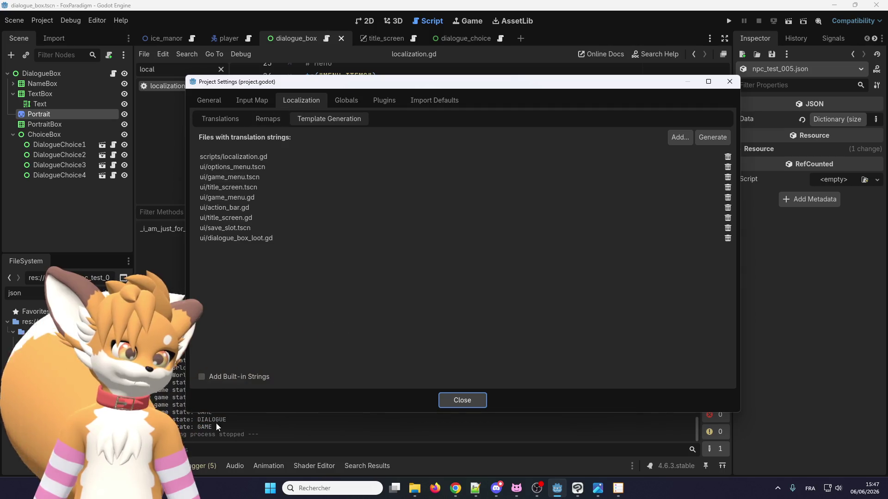
pyautogui.click(710, 135)
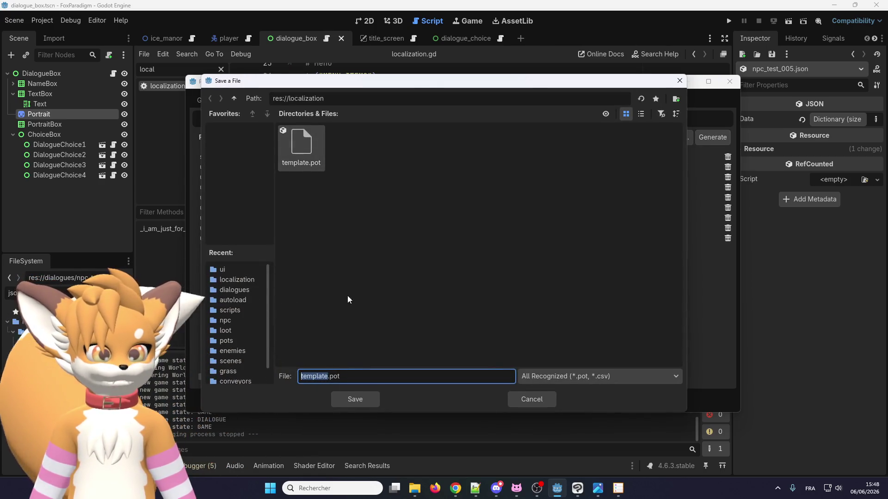
pyautogui.click(360, 401)
pyautogui.click(409, 260)
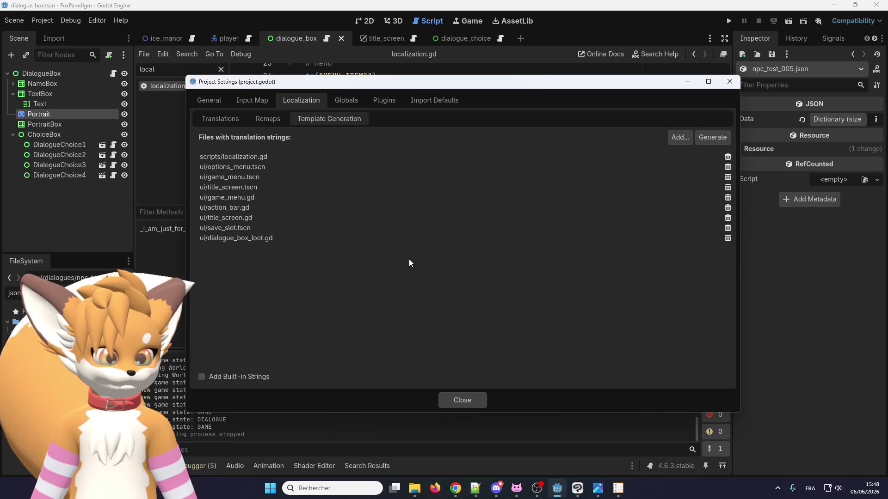
pyautogui.click(454, 401)
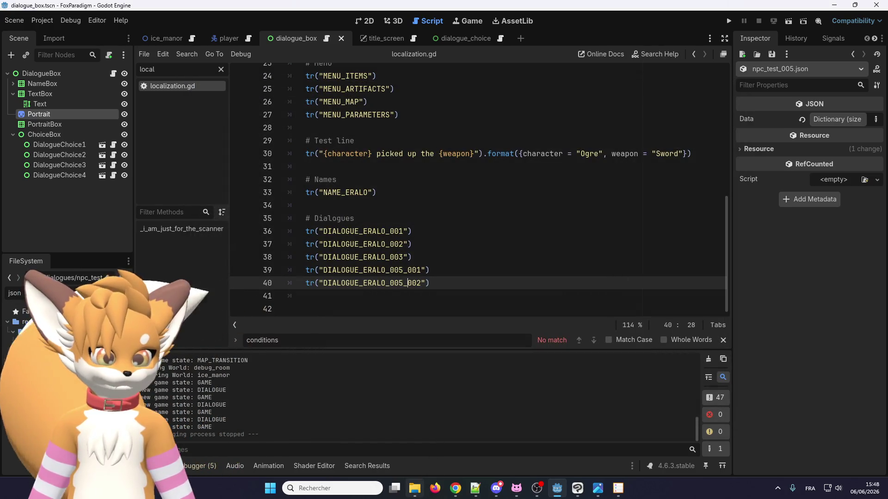
pyautogui.hotkey('alt', 'Tab')
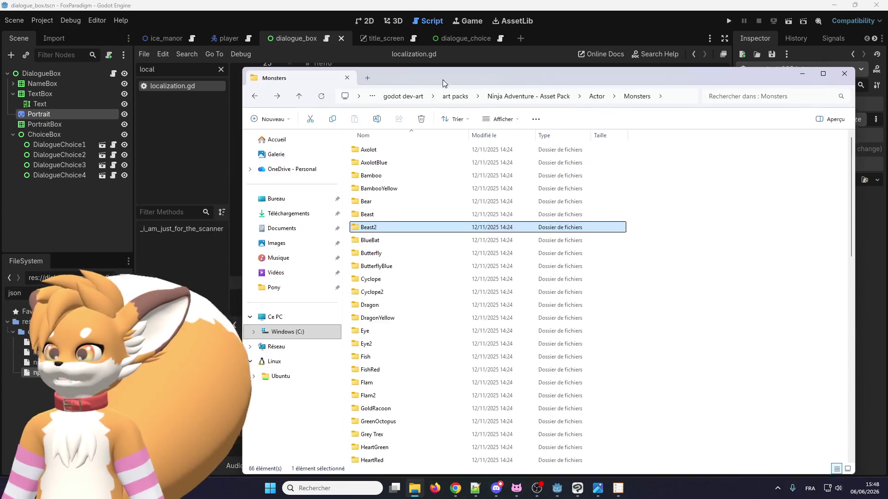
# Step: Navigate to godot > fox-paradigm > localization and open fr.po in Poedit
pyautogui.click(415, 488)
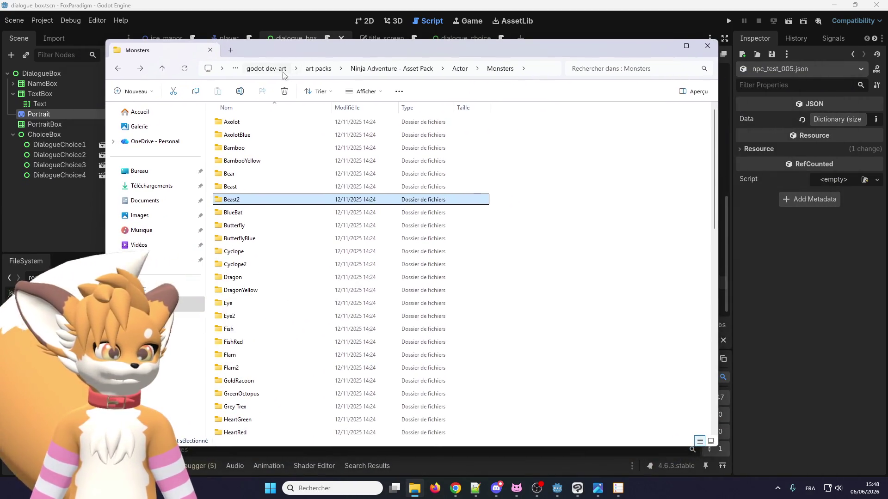
pyautogui.click(286, 73)
pyautogui.click(407, 69)
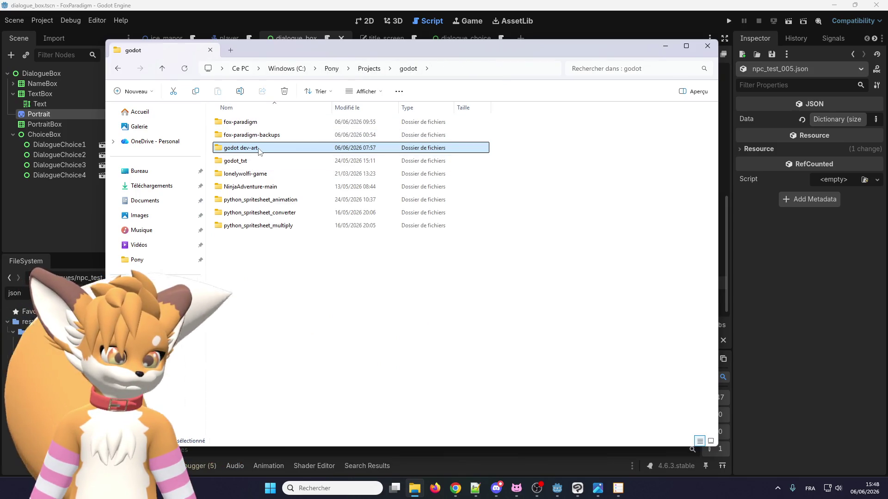
pyautogui.doubleClick(240, 122)
pyautogui.doubleClick(241, 252)
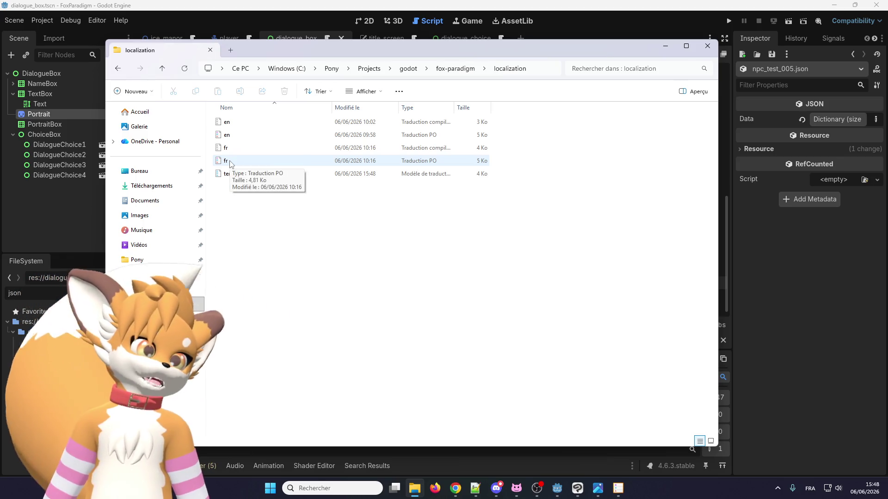
pyautogui.doubleClick(230, 161)
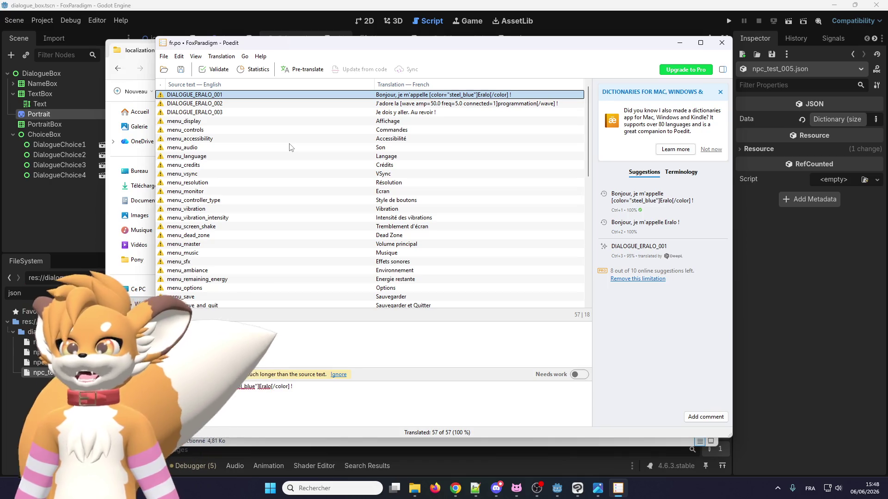
# Step: Update fr.po from template.pot, adding DIALOGUE_ERALO_005_001 and _002 as untranslated (57 of 59 done)
pyautogui.scroll(-10, 296, 146)
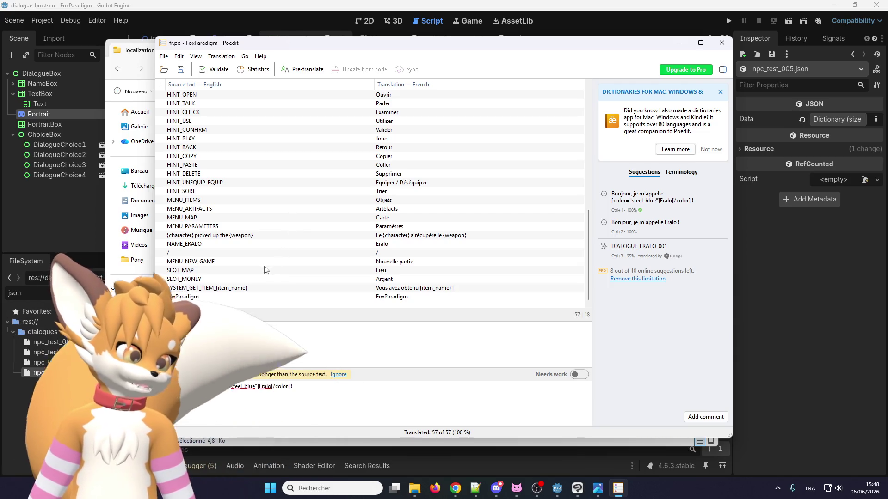
pyautogui.scroll(15, 258, 270)
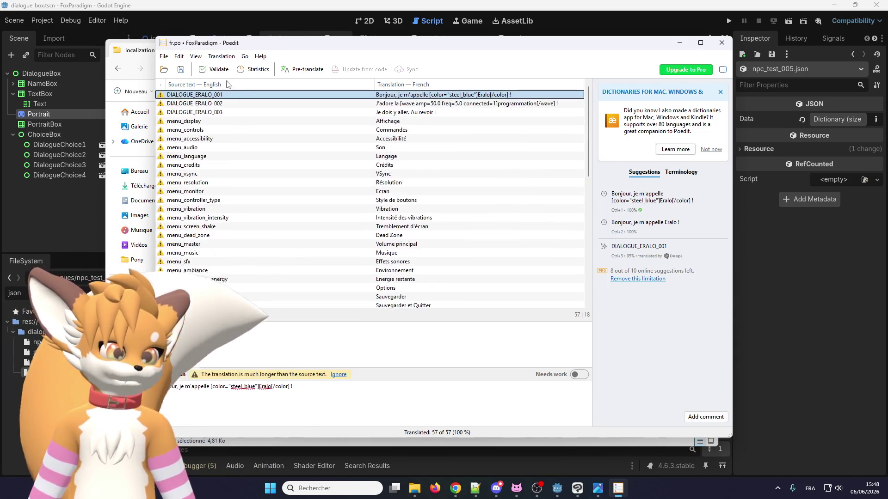
pyautogui.click(196, 58)
pyautogui.moveTo(210, 59)
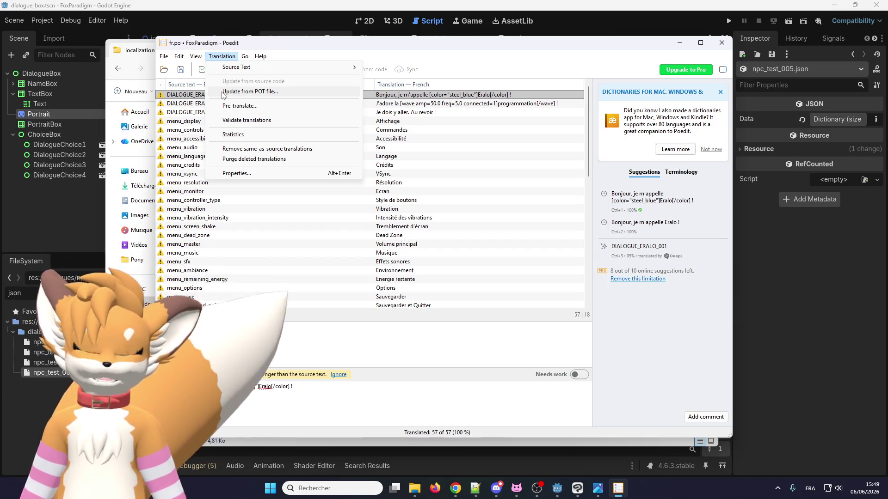
pyautogui.click(223, 92)
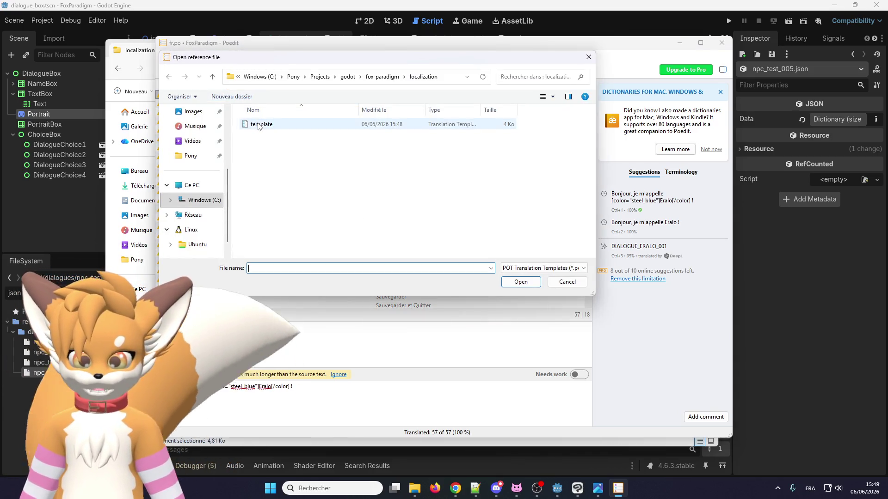
pyautogui.doubleClick(259, 125)
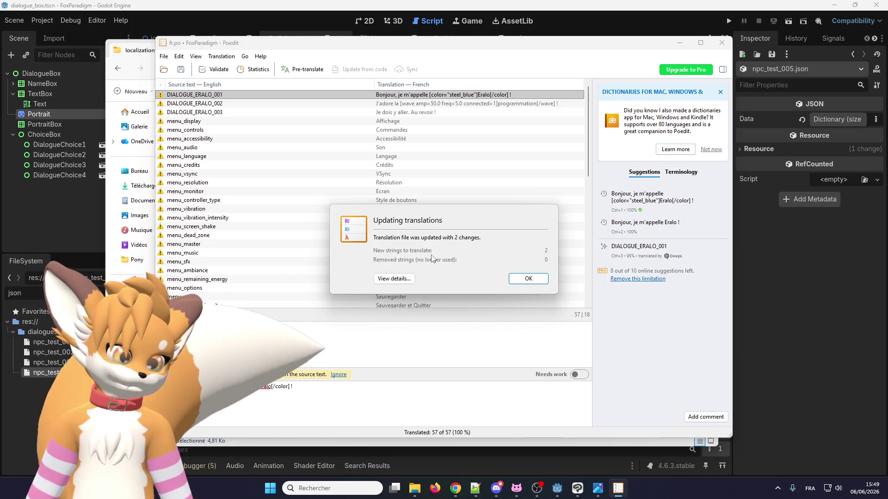
pyautogui.click(530, 277)
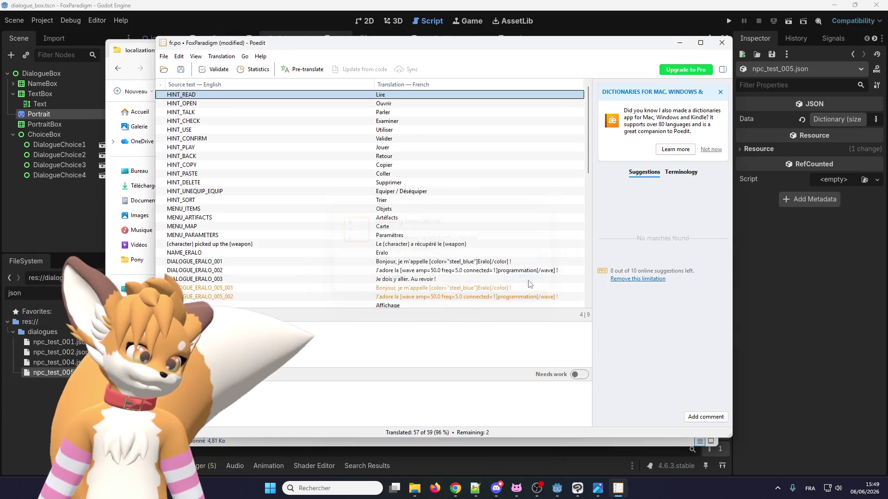
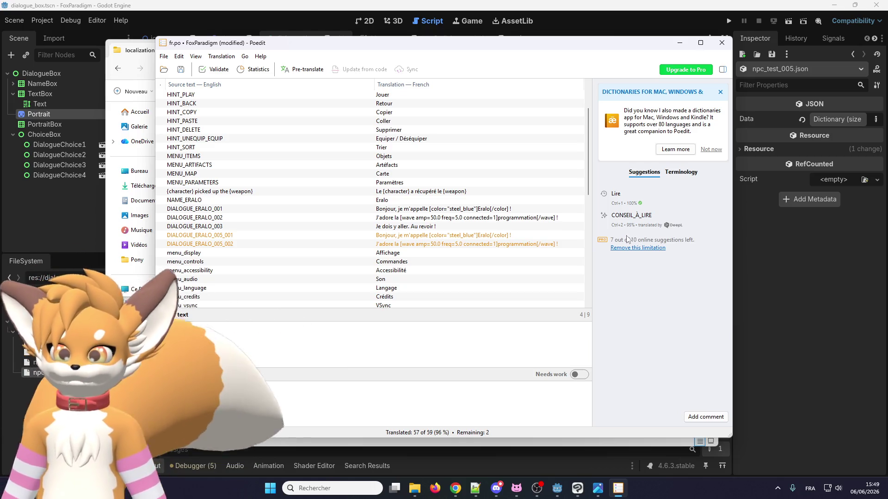
# Step: Replace the DIALOGUE_ERALO_005_001 translation with the new French line copied from another app
pyautogui.click(447, 237)
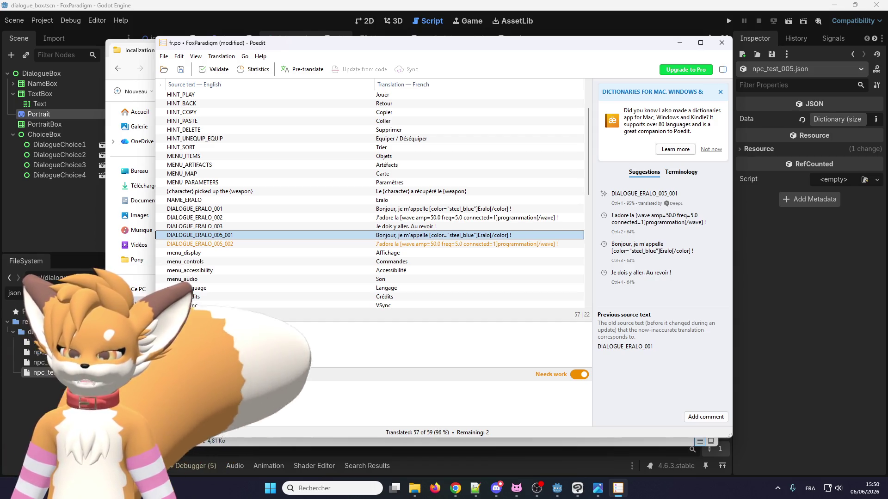
pyautogui.hotkey('alt', 'Tab')
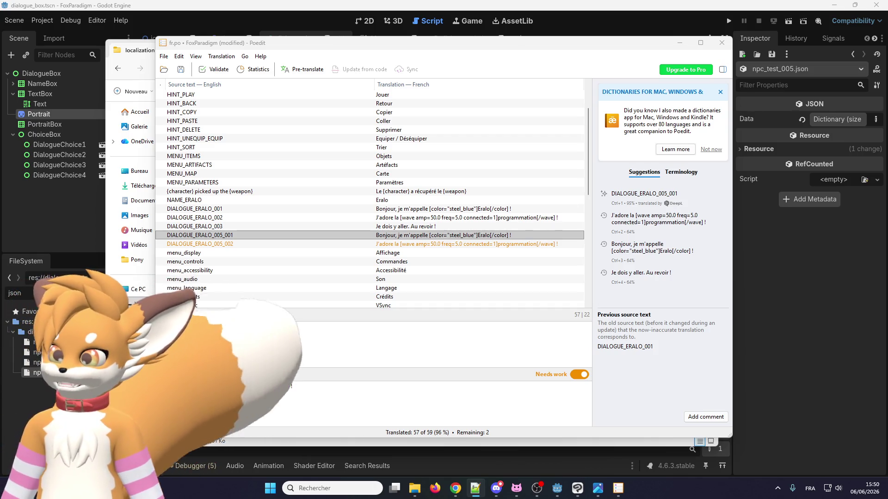
pyautogui.hotkey('alt', 'Tab')
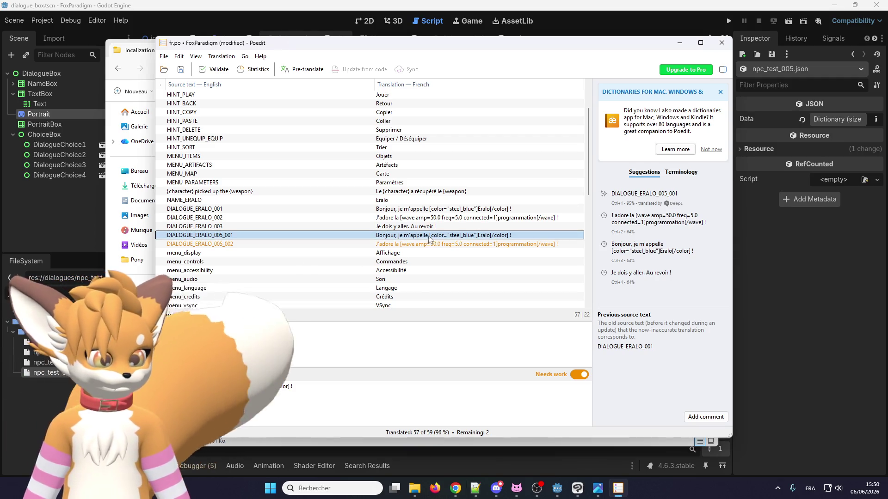
pyautogui.tripleClick(282, 400)
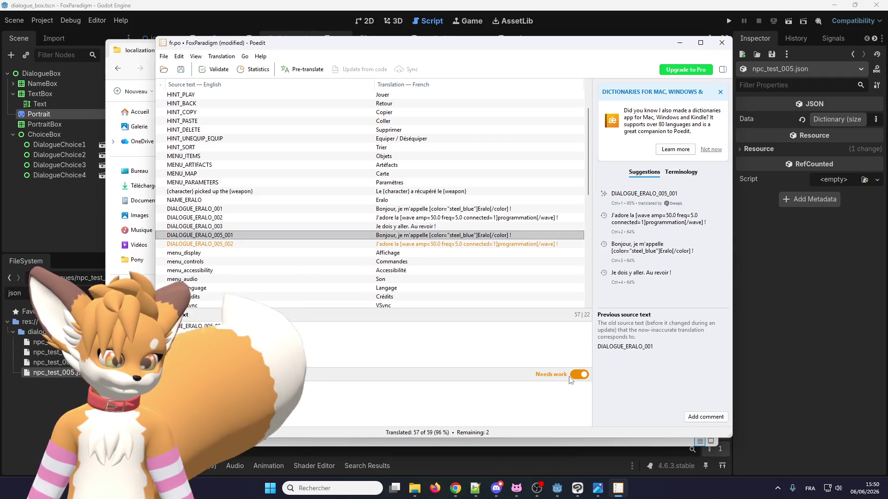
pyautogui.write("Tu n'as pas l'air d'aller bien...")
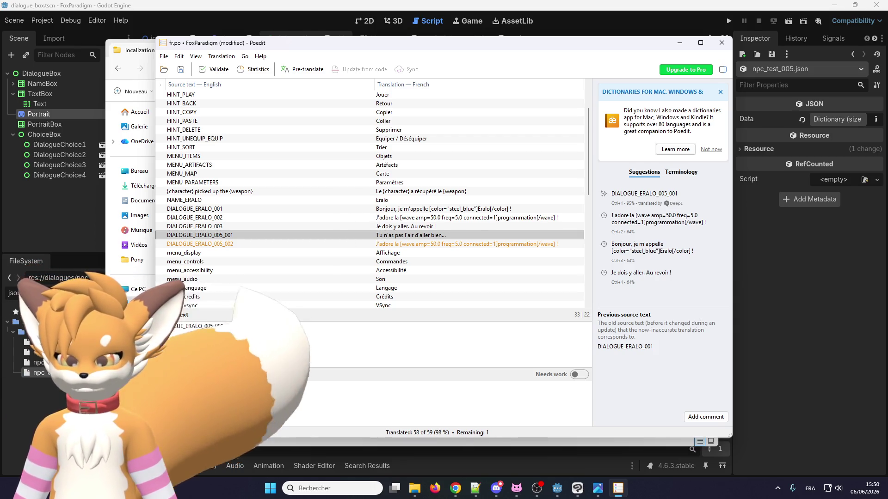
pyautogui.hotkey('alt', 'Tab')
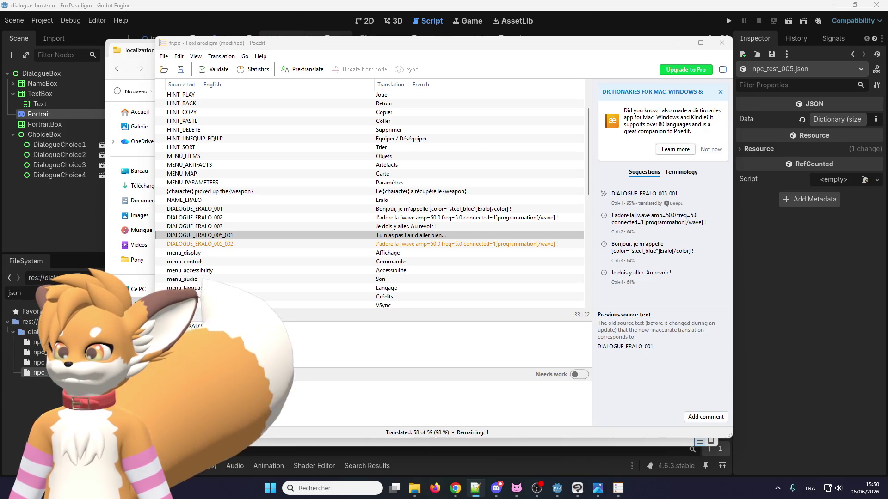
pyautogui.click(260, 384)
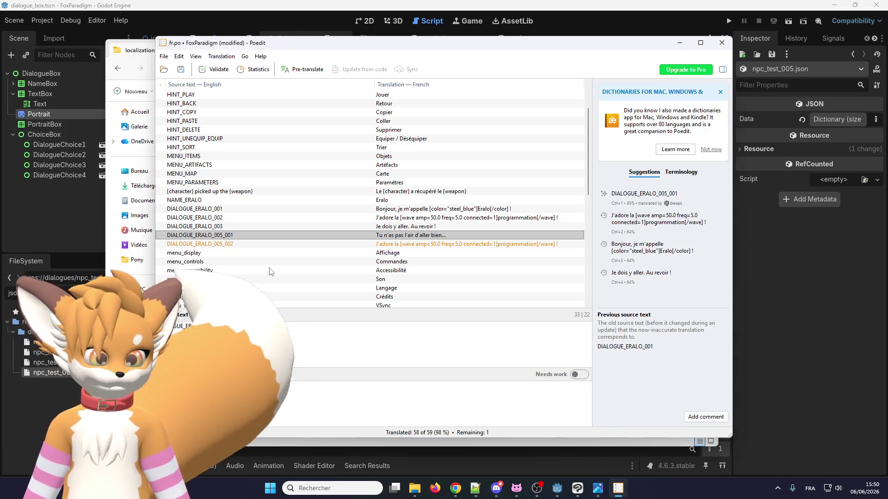
# Step: Translate DIALOGUE_ERALO_005_002 as 'Tu as la patate !' and save fr.po
pyautogui.hotkey('ctrl', 'Down')
pyautogui.write('Tu as la patate !')
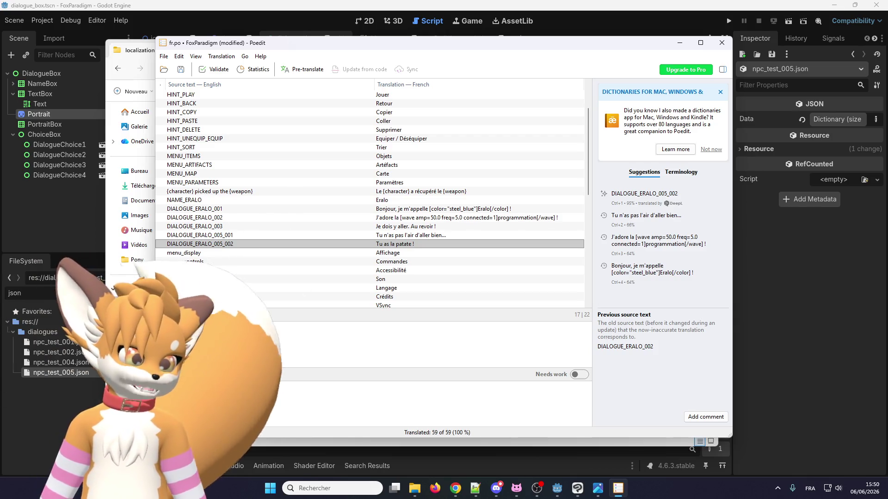
pyautogui.click(179, 69)
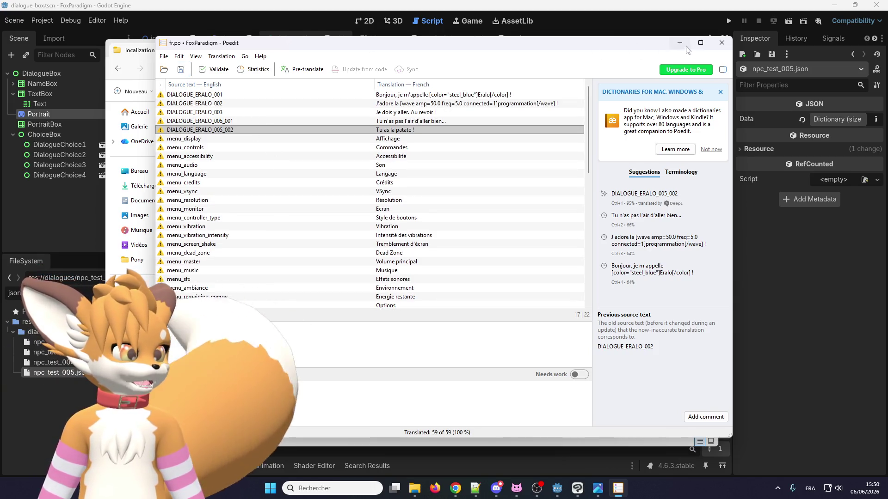
# Step: Close fr.po, open en.po and update it from the POT template to add the 005 entries
pyautogui.click(720, 48)
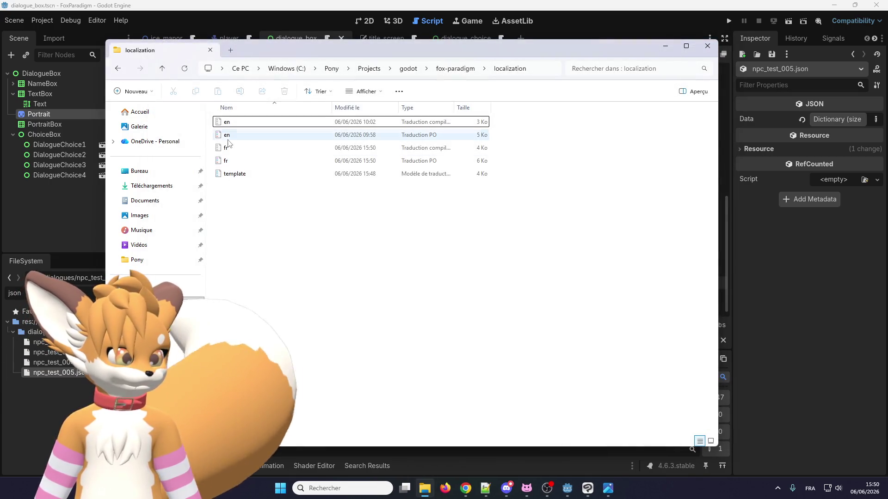
pyautogui.doubleClick(229, 137)
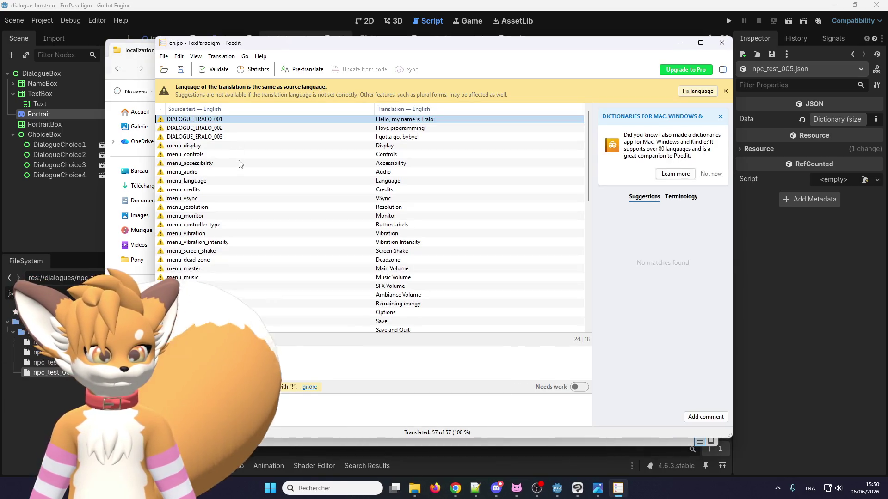
pyautogui.click(221, 56)
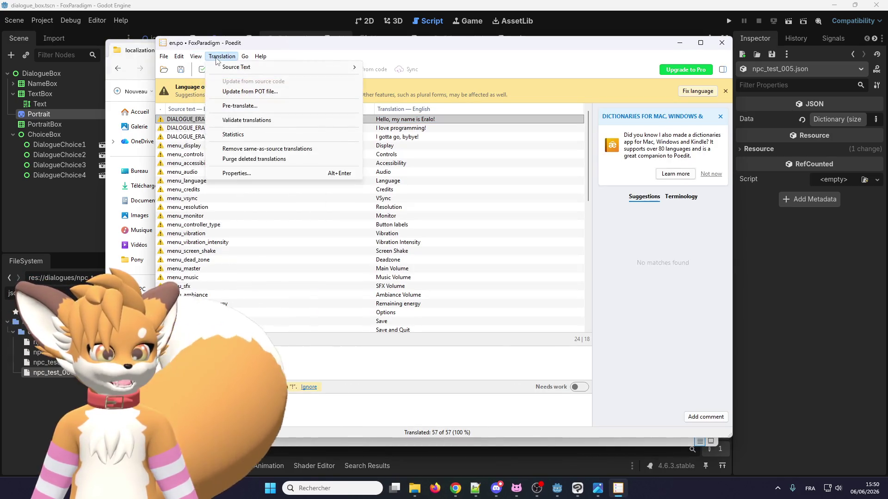
pyautogui.click(226, 91)
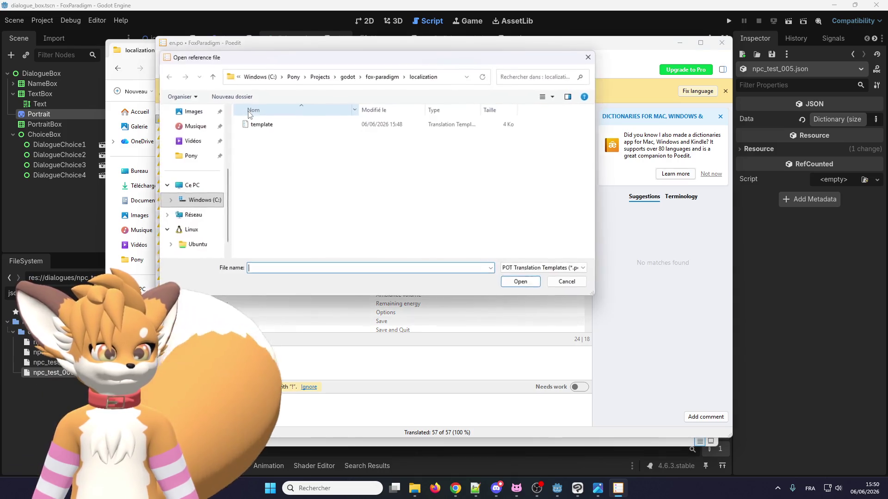
pyautogui.doubleClick(261, 124)
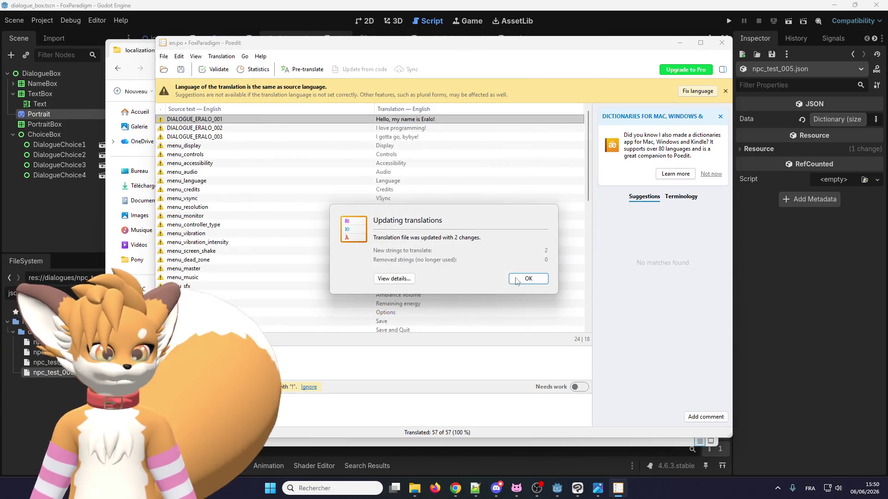
pyautogui.click(516, 280)
pyautogui.scroll(-2, 413, 254)
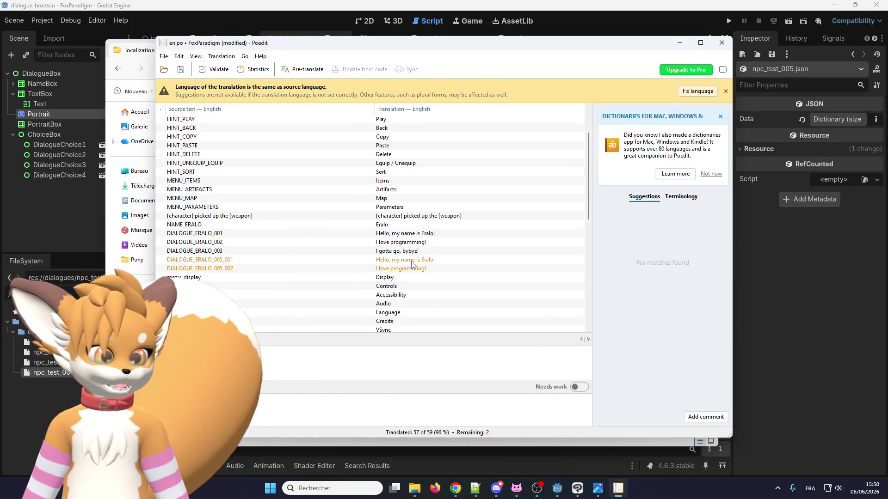
# Step: Translate DIALOGUE_ERALO_005_001 as 'You don't look very well...' and paste the new English line into 005_002
pyautogui.click(413, 261)
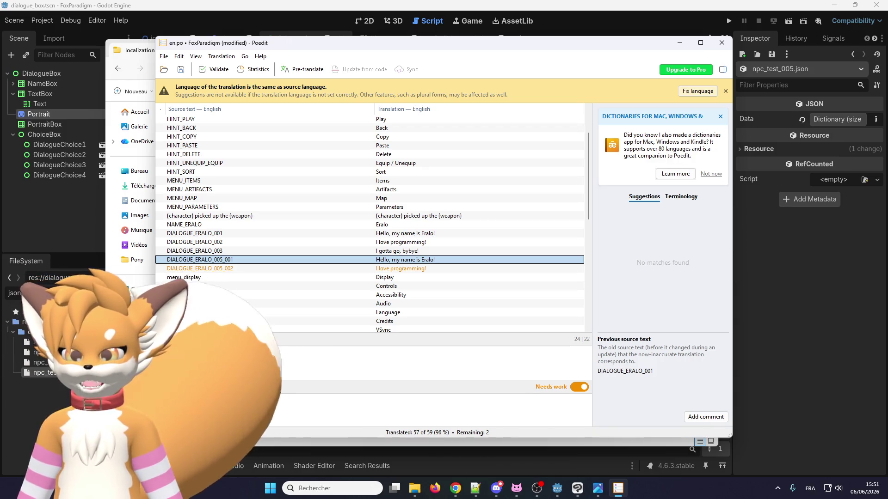
pyautogui.hotkey('alt', 'Tab')
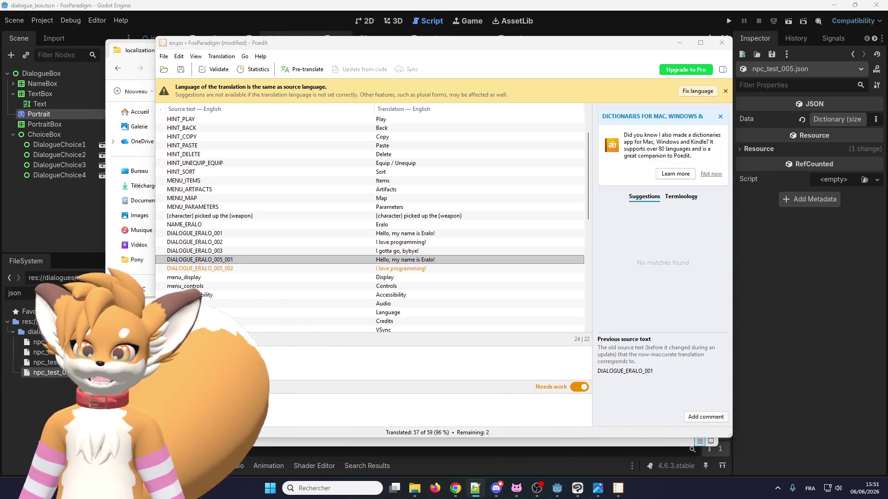
pyautogui.hotkey('alt', 'Tab')
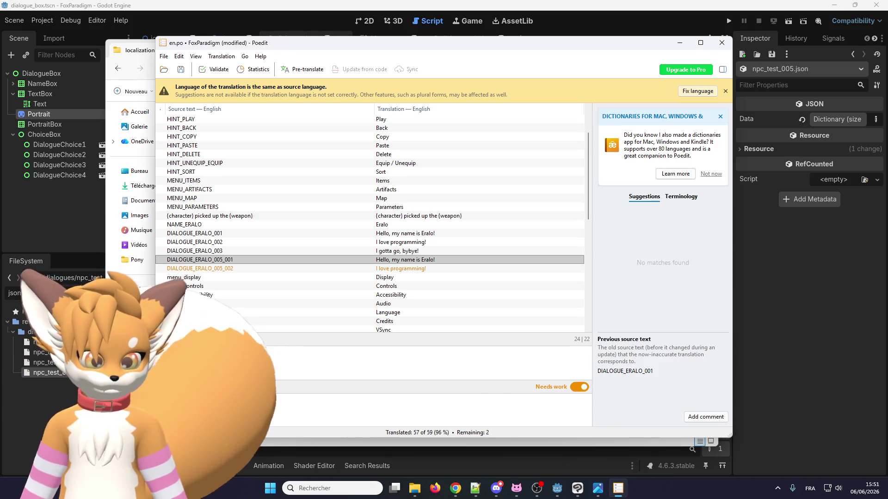
pyautogui.hotkey('ctrl', 'a')
pyautogui.write('You')
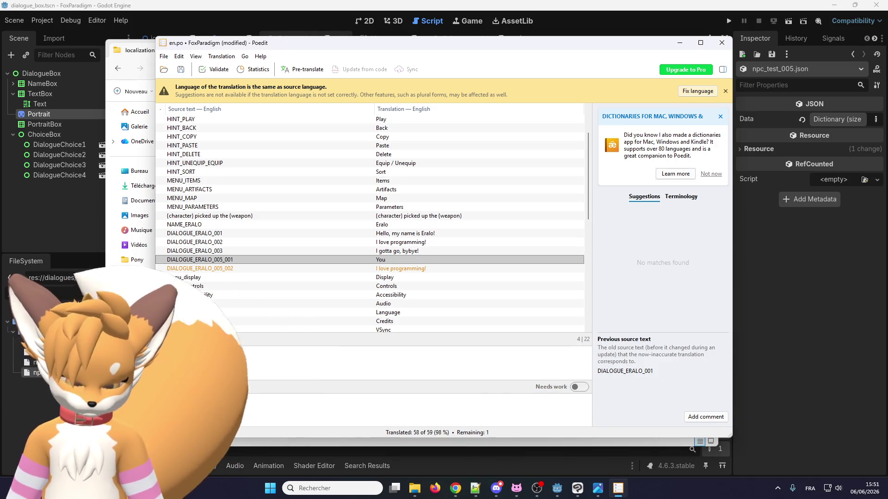
pyautogui.write(" don't look very well...")
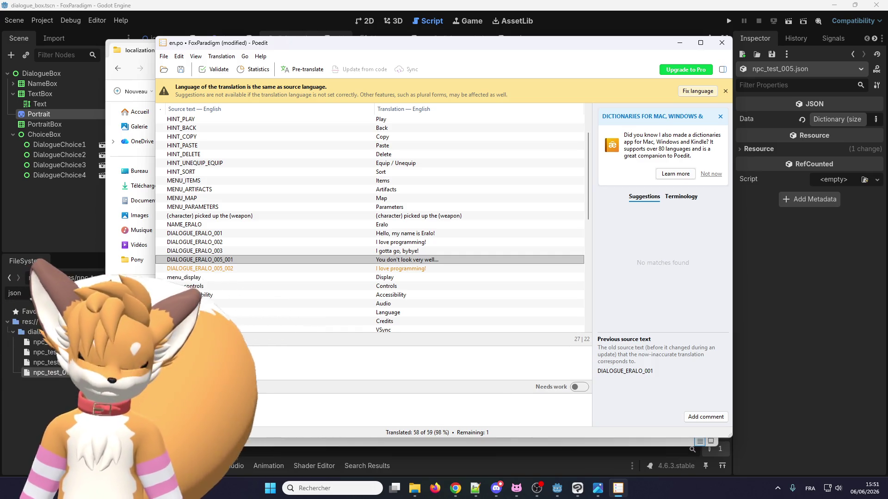
pyautogui.click(229, 268)
pyautogui.tripleClick(202, 399)
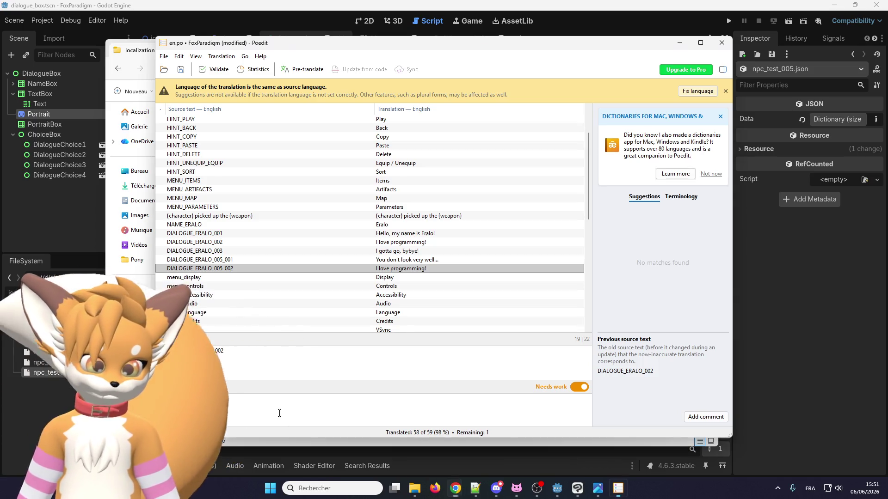
pyautogui.write("You're full of energy!")
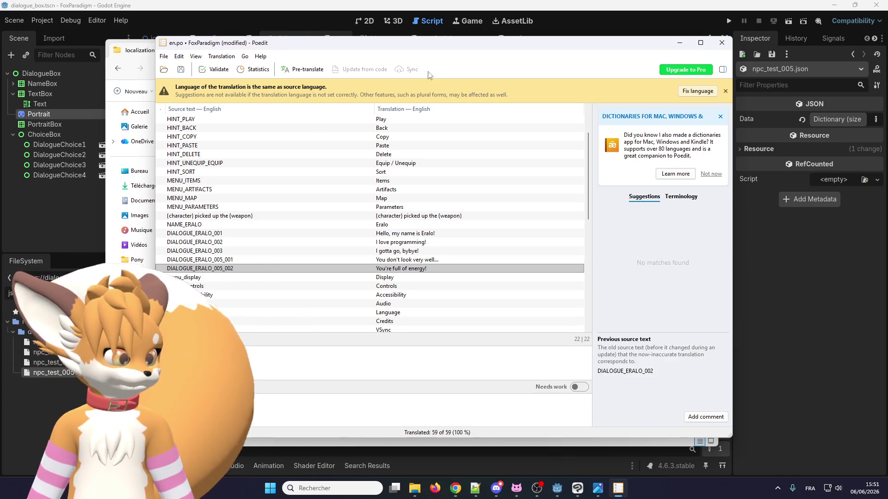
# Step: Save en.po, close Poedit and return to the Godot editor
pyautogui.click(196, 56)
pyautogui.click(195, 56)
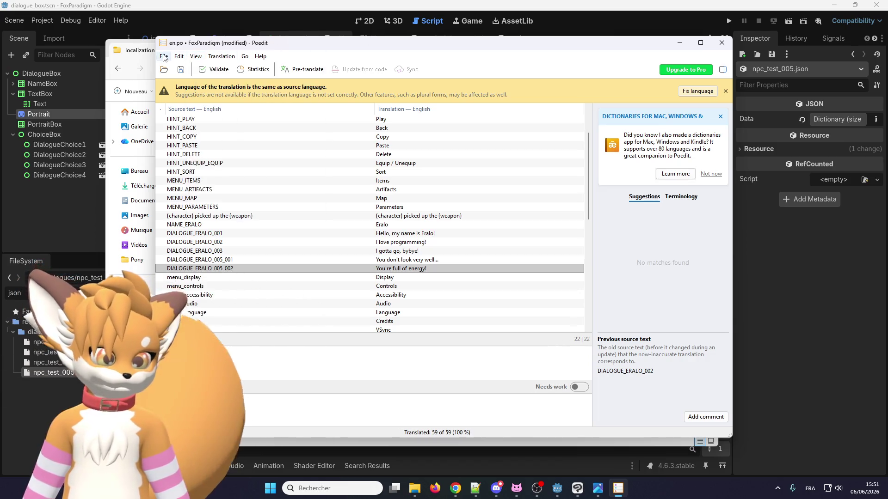
pyautogui.click(164, 58)
pyautogui.click(164, 58)
pyautogui.click(165, 57)
pyautogui.click(186, 161)
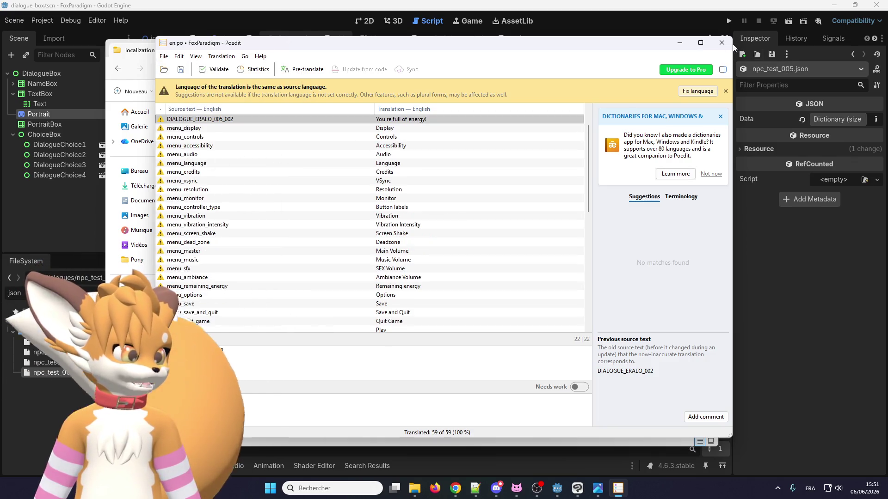
pyautogui.click(723, 43)
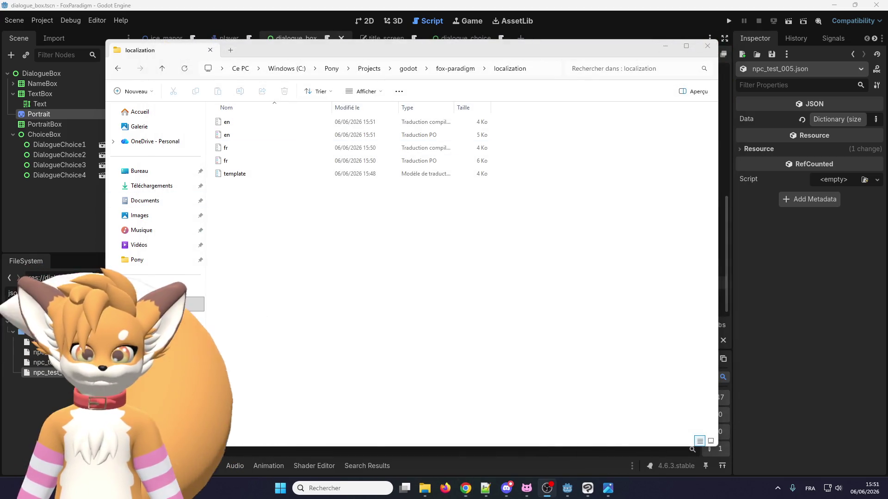
pyautogui.click(287, 3)
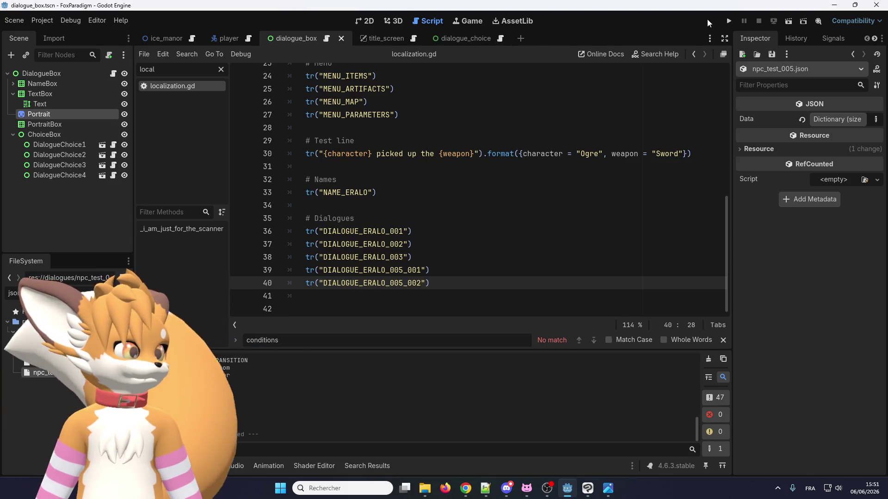
# Step: Run the project and talk to Eralo to check his dialogue appears in French
pyautogui.click(729, 21)
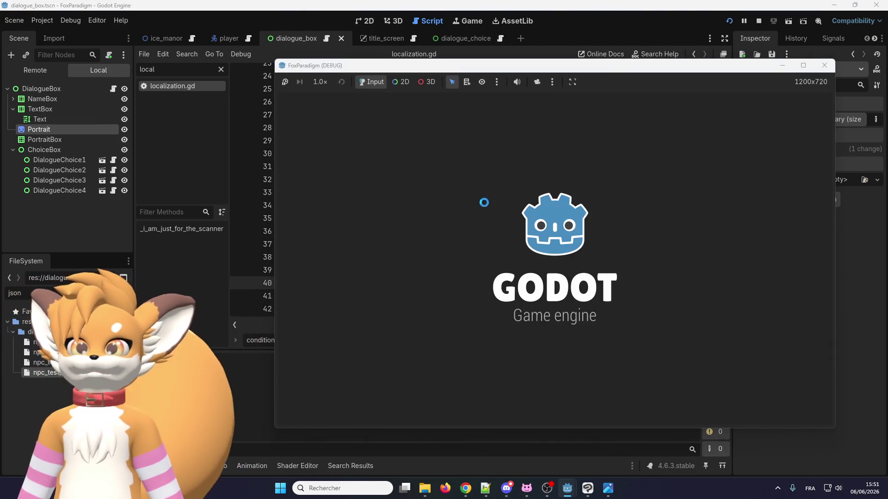
pyautogui.press('Return')
pyautogui.press('Return')
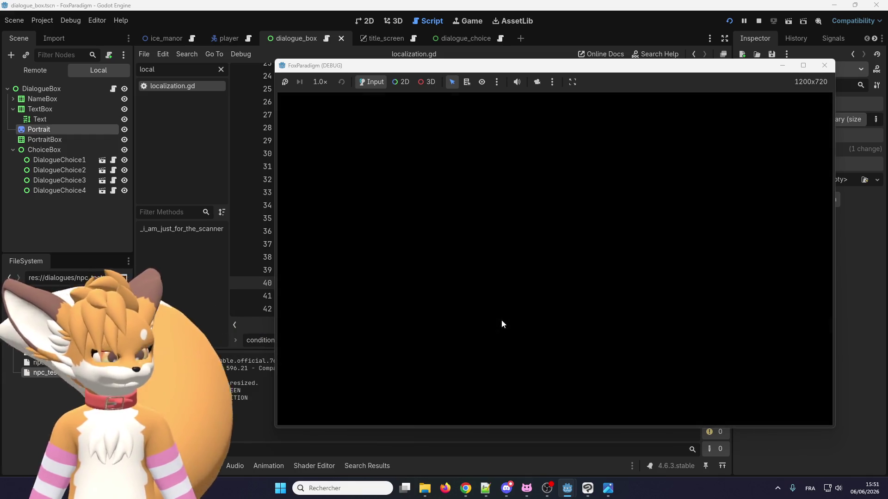
pyautogui.press('Up')
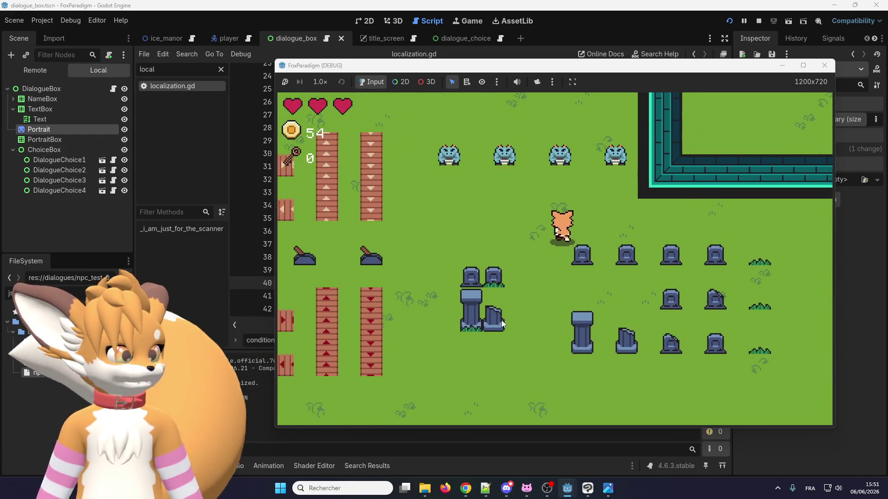
pyautogui.press('Return')
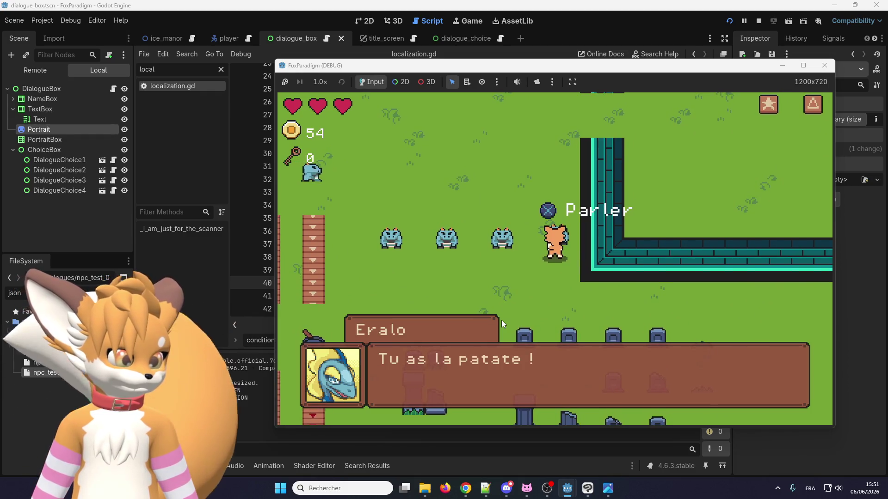
pyautogui.press('Return')
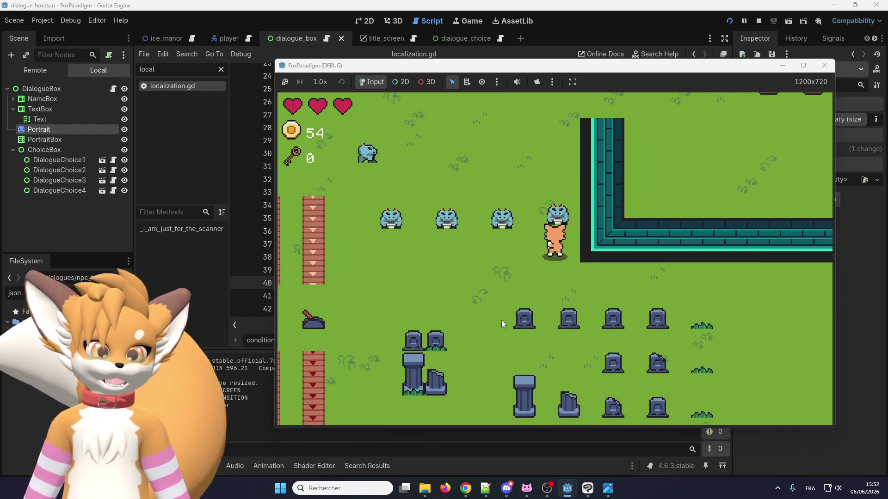
# Step: In the in-game Options, set Langage to English and resume play
pyautogui.press('Escape')
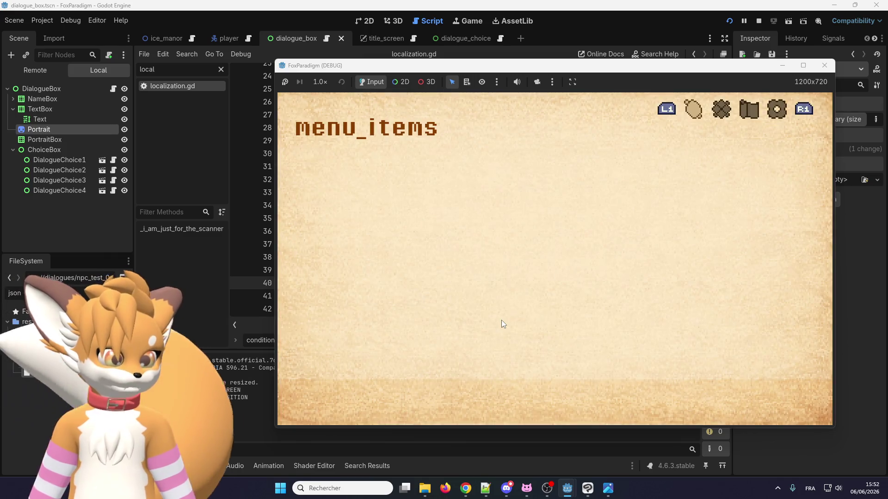
pyautogui.press('Return')
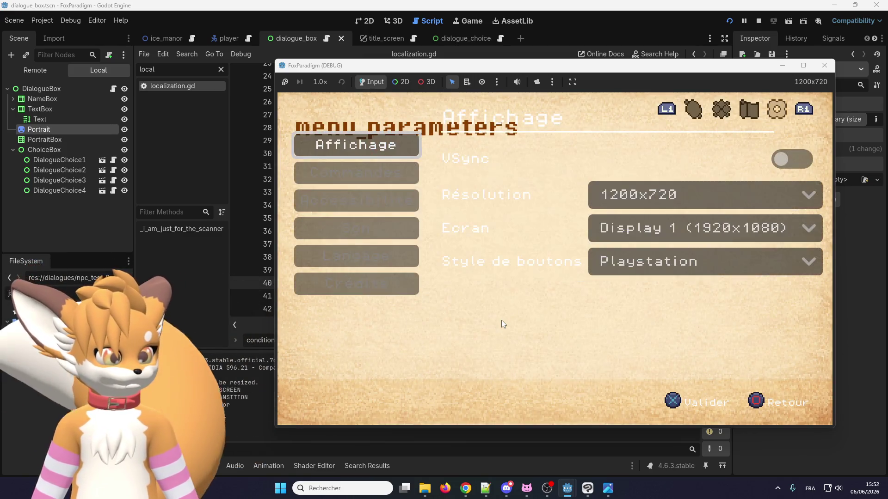
pyautogui.press('Down')
pyautogui.press('Down')
pyautogui.press('Down')
pyautogui.press('Up')
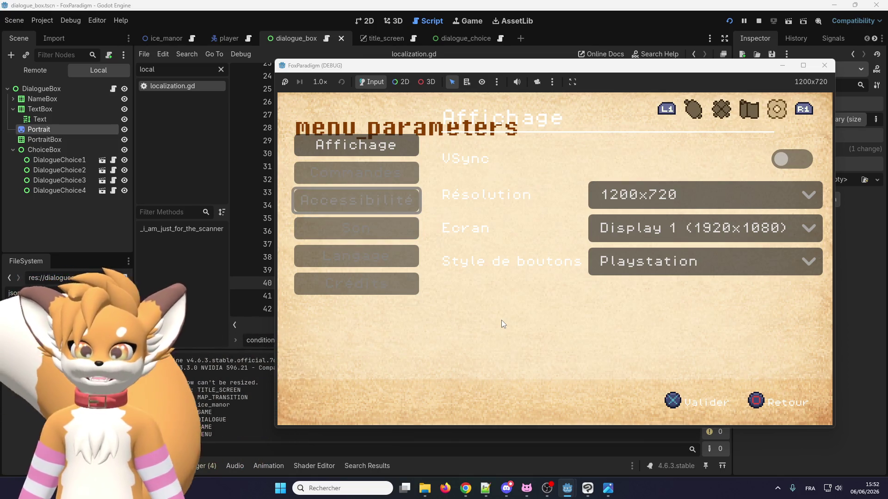
pyautogui.press('Up')
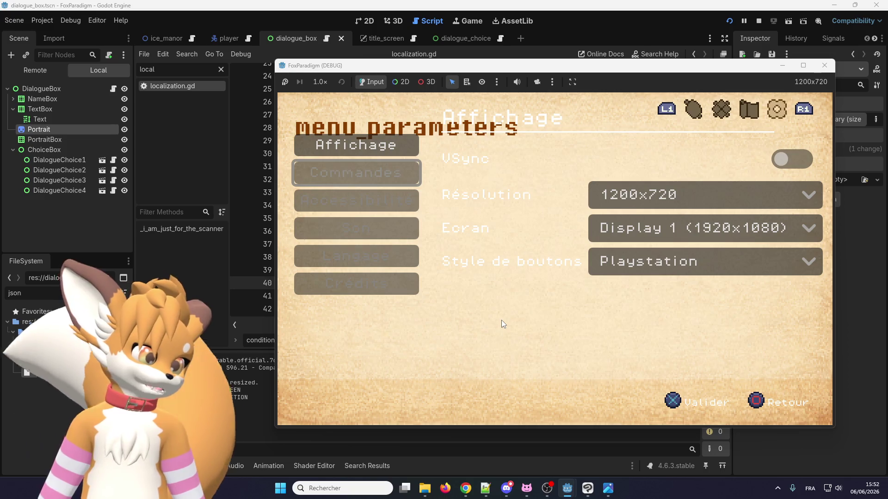
pyautogui.press('Up')
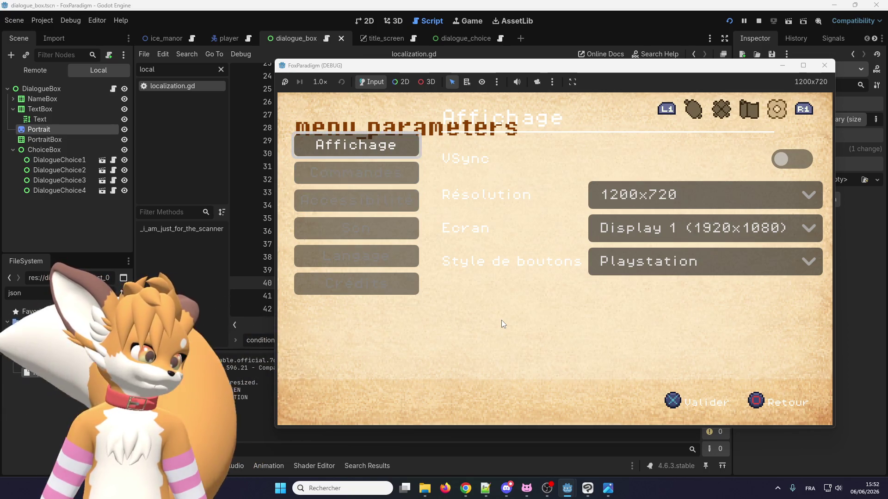
pyautogui.press('Down')
pyautogui.press('Down')
pyautogui.press('Down')
pyautogui.press('Return')
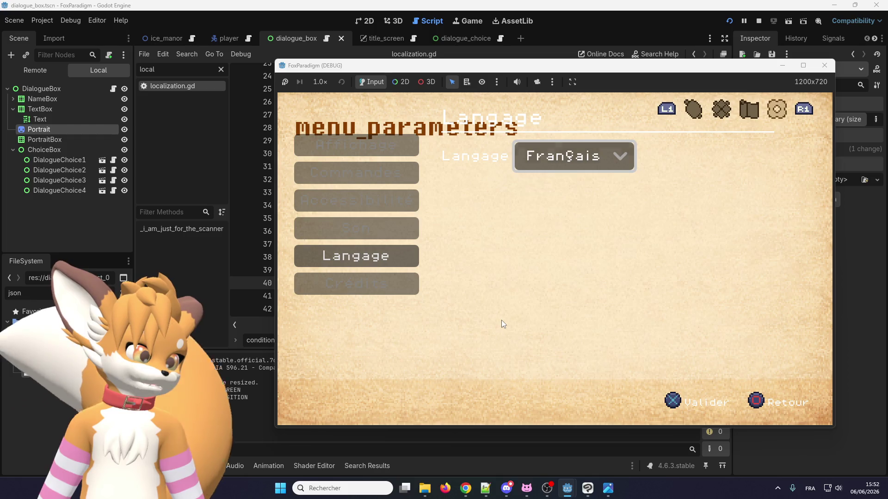
pyautogui.press('Return')
pyautogui.press('Up')
pyautogui.press('Return')
pyautogui.press('Escape')
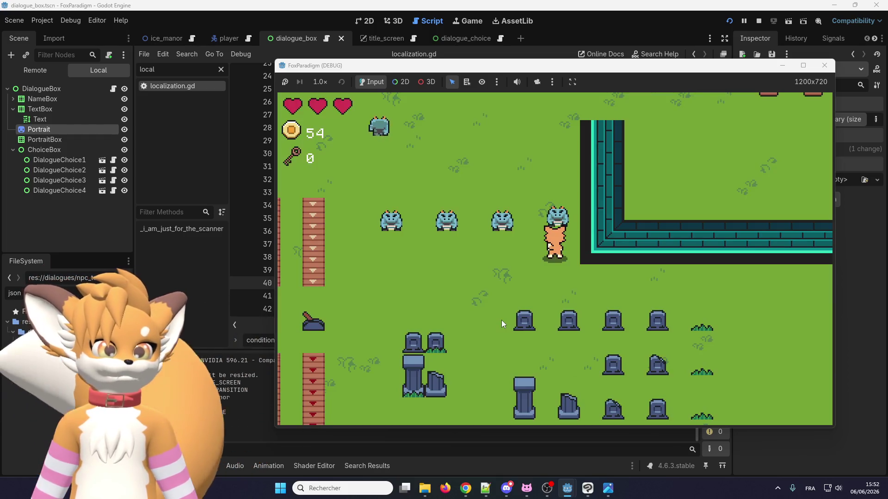
# Step: Talk to Eralo to see 'You're full of energy!' in English, then close the debug game window
pyautogui.press('Up')
pyautogui.press('Return')
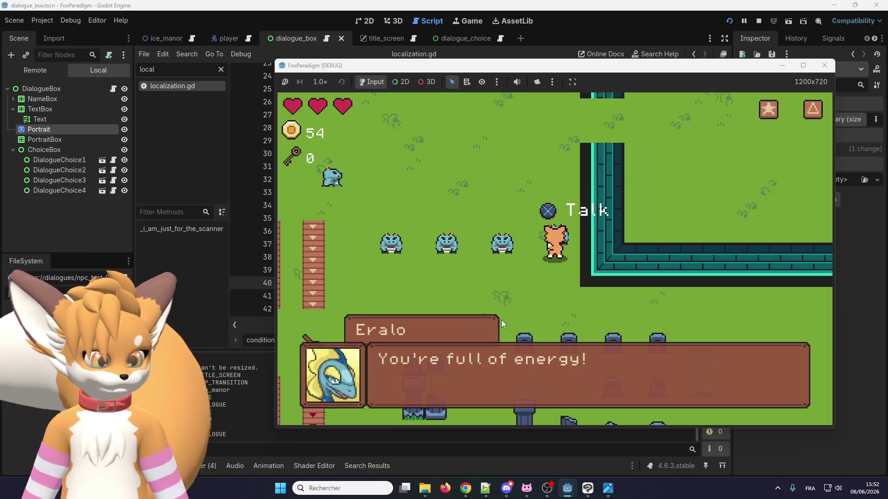
pyautogui.press('space')
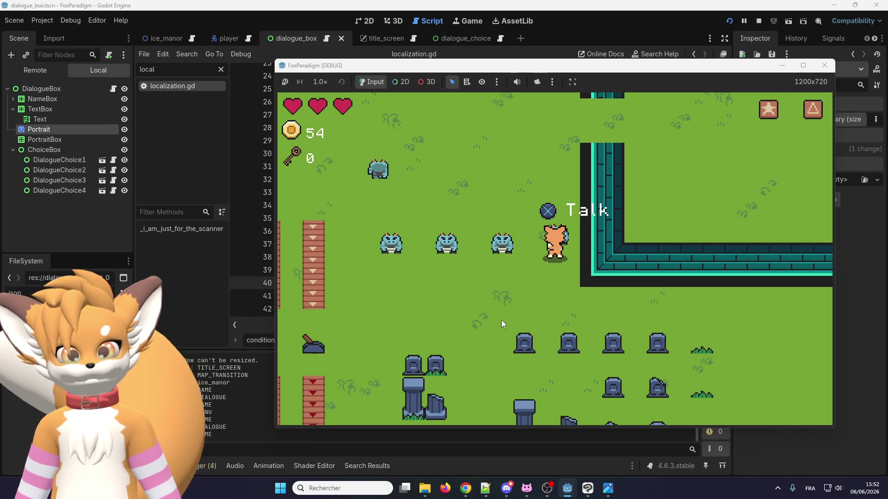
pyautogui.press('Down')
pyautogui.press('Left')
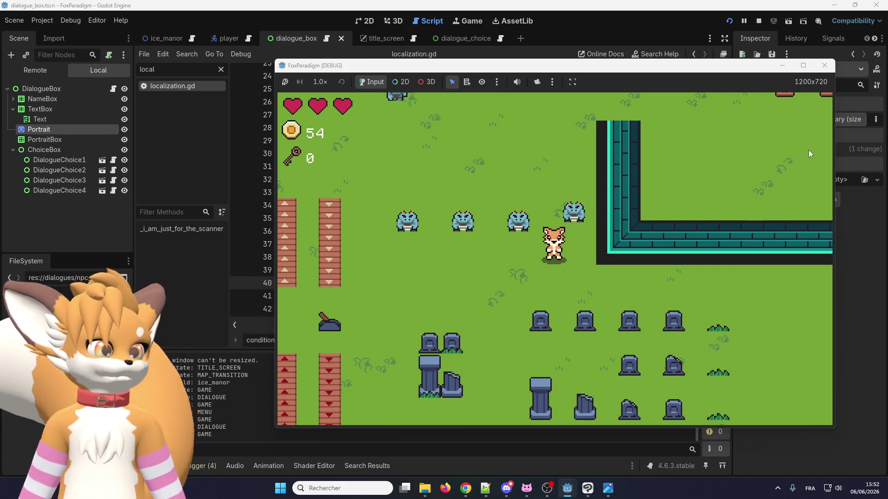
pyautogui.click(824, 65)
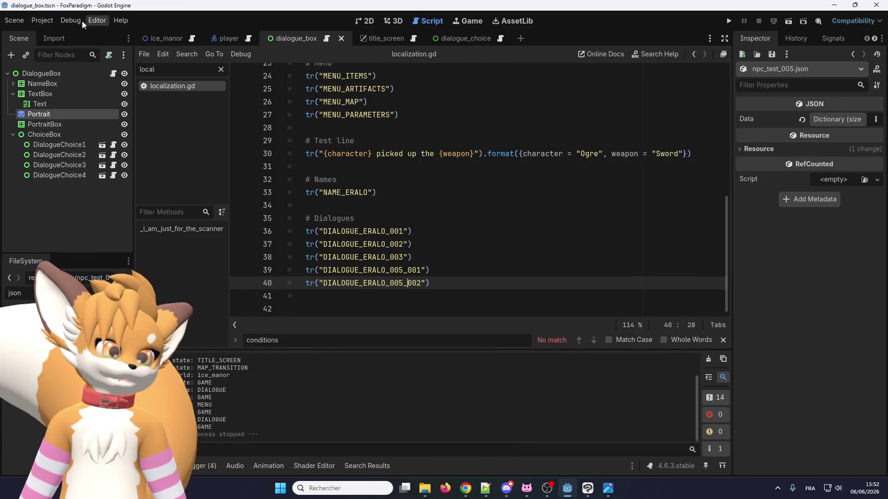
# Step: Review the Localization Translations list showing en.po and fr.po, then close Project Settings
pyautogui.click(46, 21)
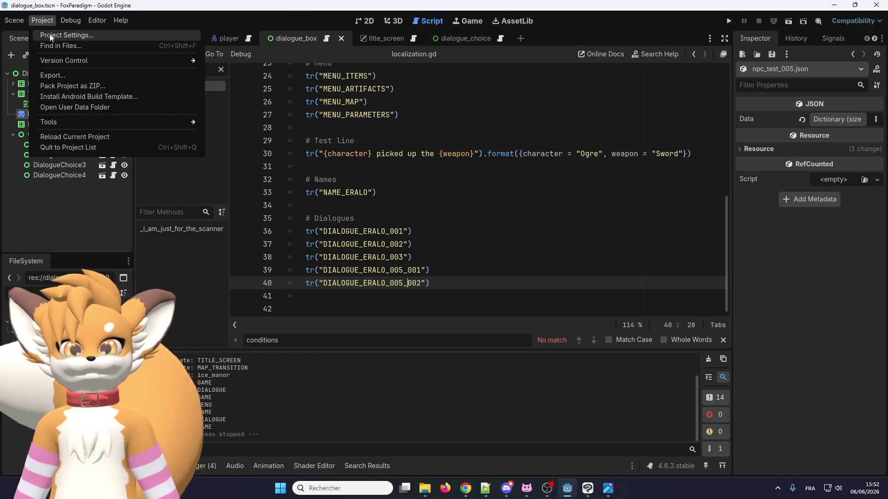
pyautogui.click(49, 34)
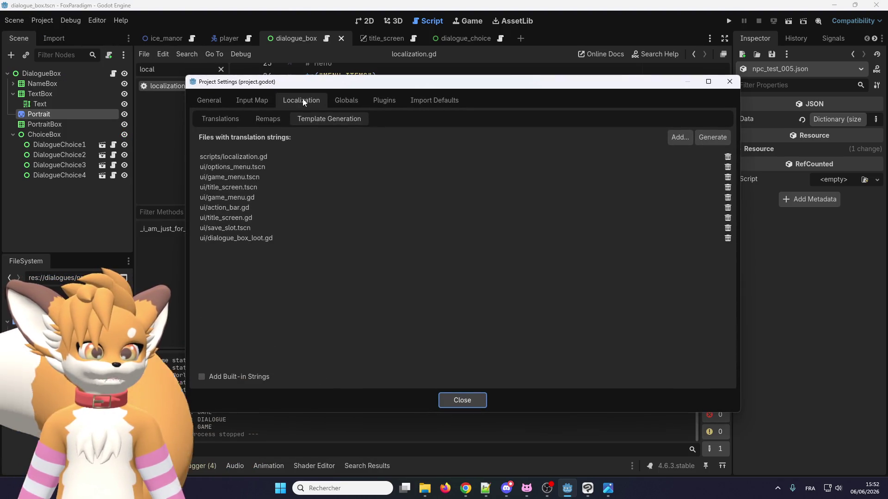
pyautogui.click(223, 118)
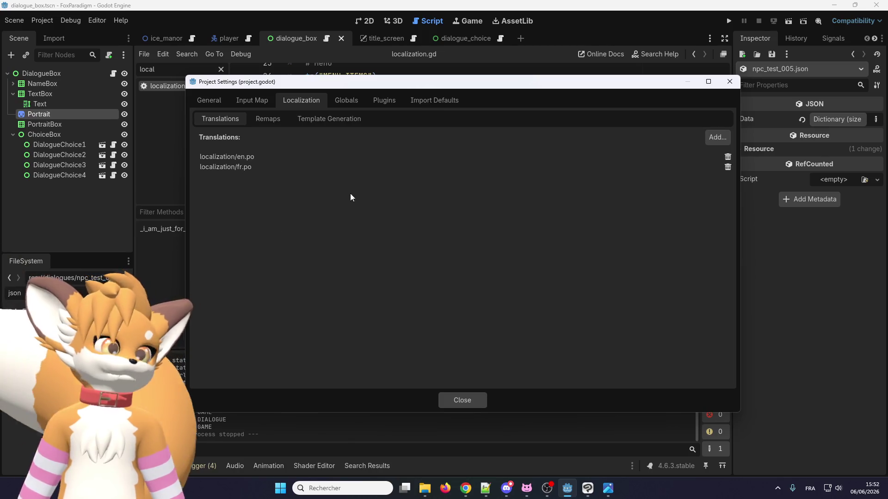
pyautogui.click(460, 399)
pyautogui.click(448, 197)
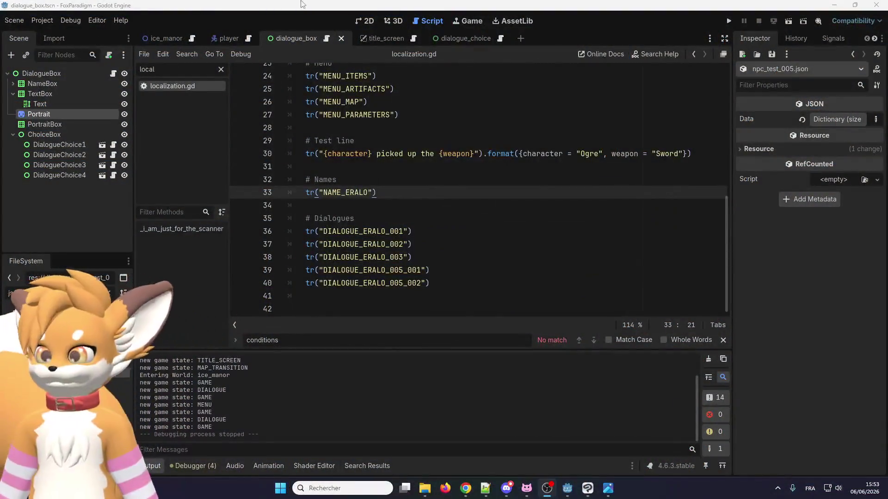
# Step: Reopen Project Settings and view the empty Localization Remaps page
pyautogui.click(42, 21)
pyautogui.click(53, 35)
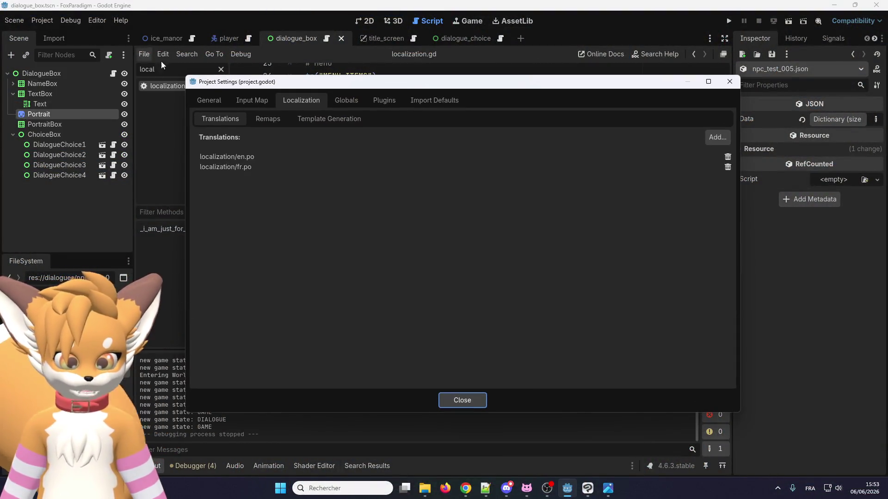
pyautogui.click(268, 121)
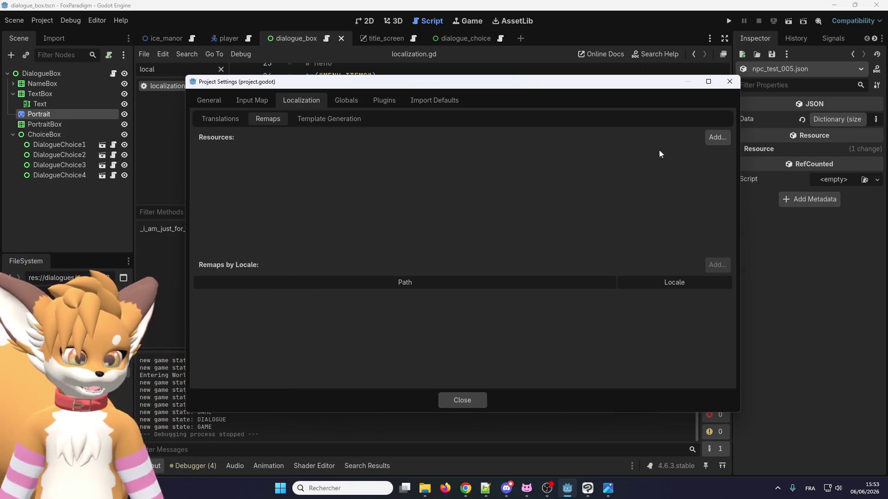
# Step: Cancel adding a remap resource and close Project Settings, leaving localization.gd showing
pyautogui.click(717, 138)
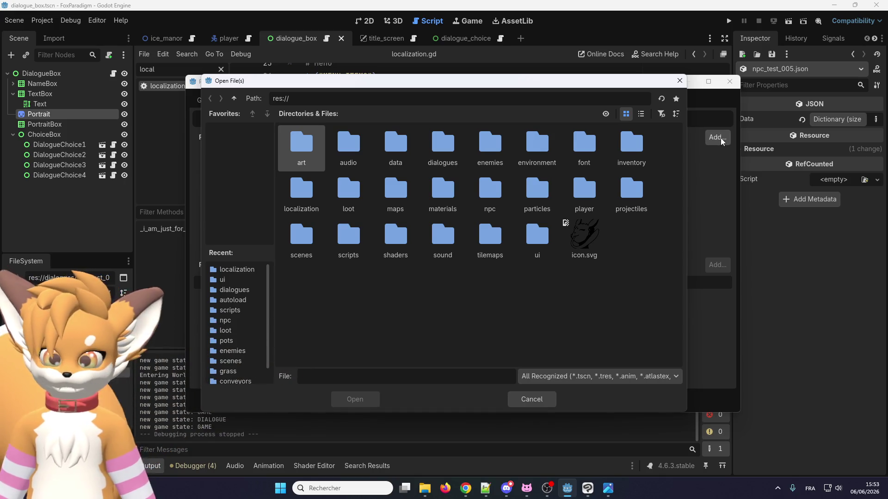
pyautogui.click(514, 402)
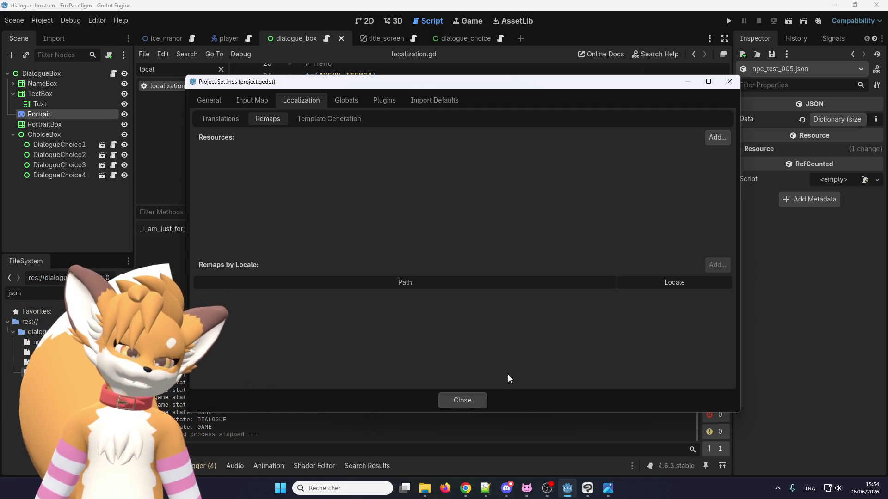
pyautogui.click(481, 402)
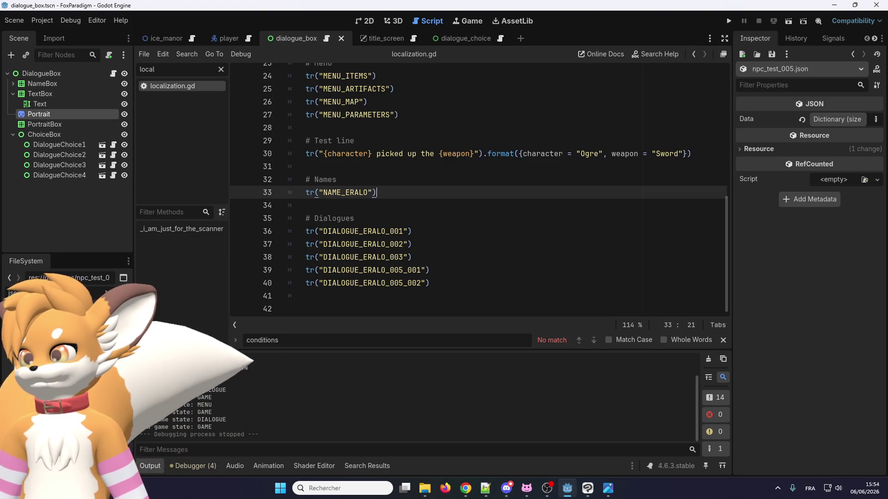